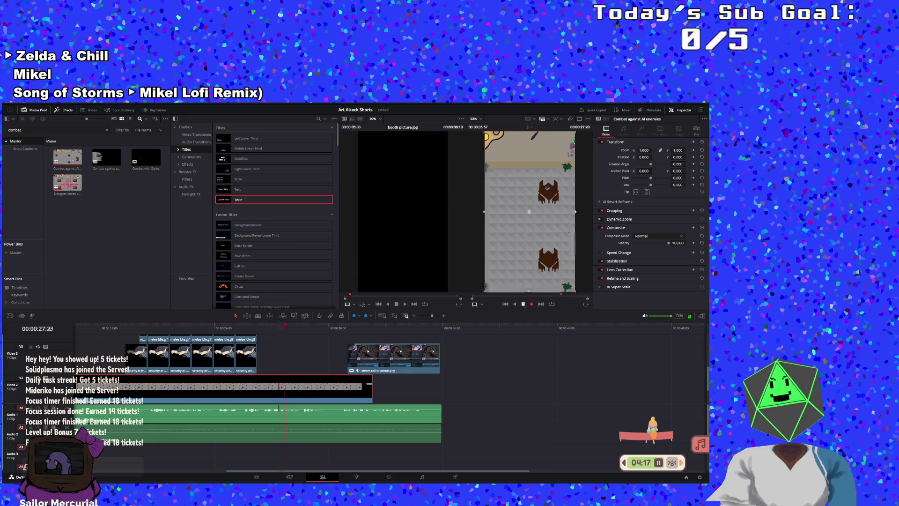
Step: Split the Video 2 background clip at 26:13 and delete the tail segment after the cut
click(256, 326)
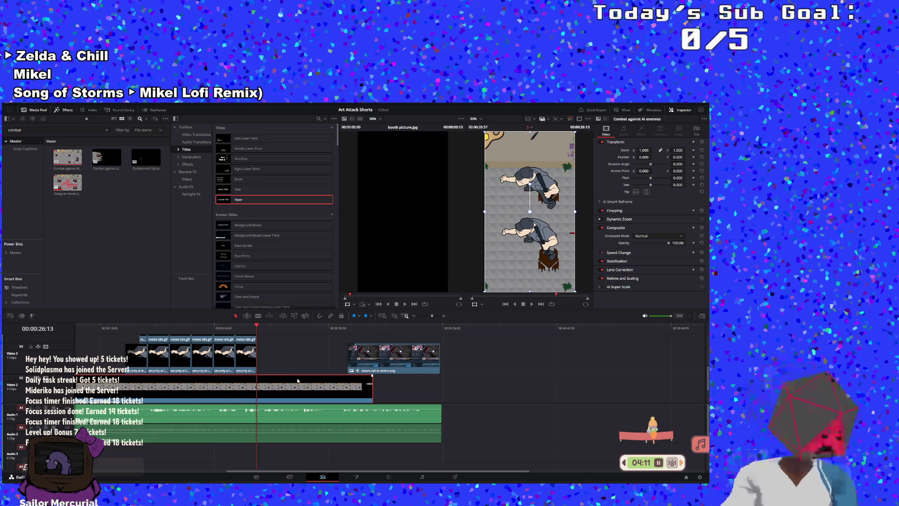
key(b)
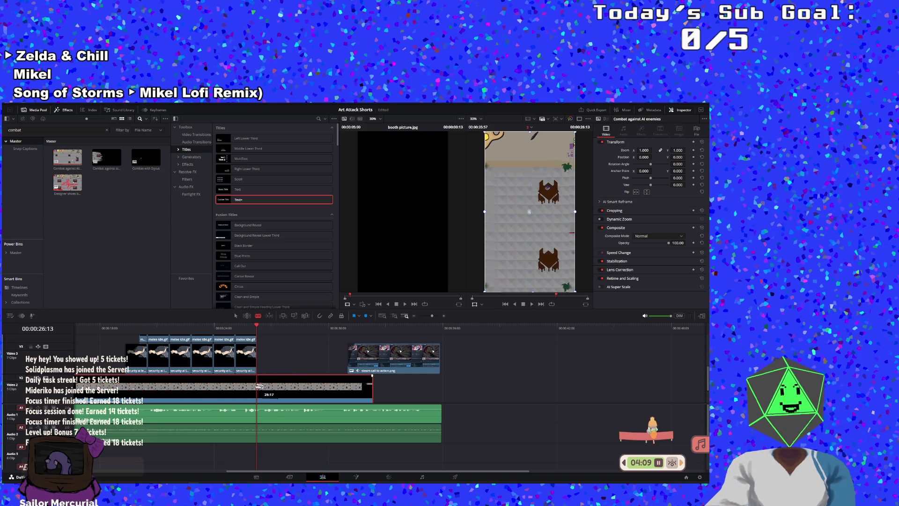
click(258, 386)
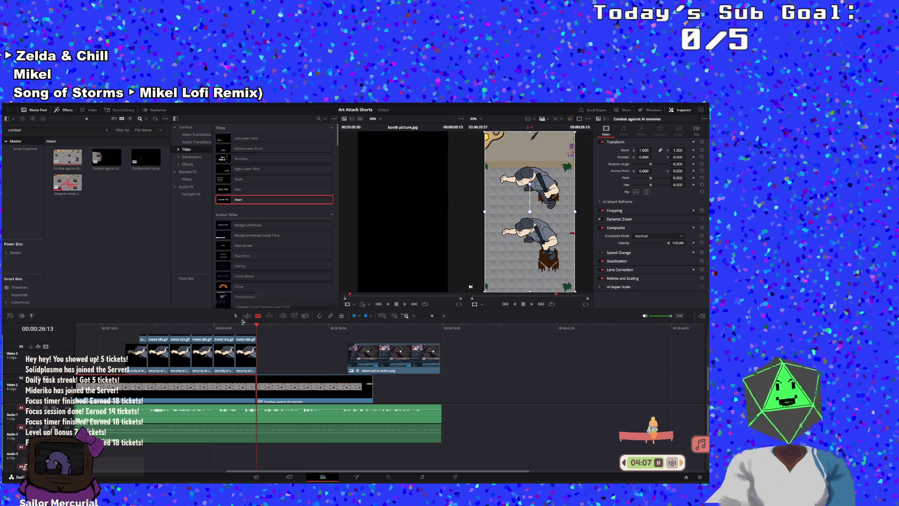
click(235, 315)
drag(288, 390, 521, 374)
key(Delete)
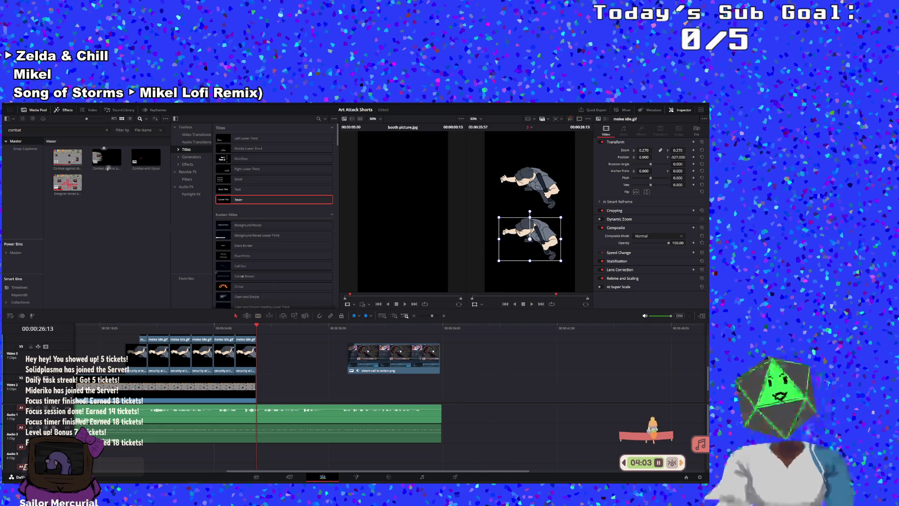
Step: Add the Johnny Fight 2 Emergency Phone clip, delete its audio, and slide it 11 seconds earlier to 26:13
click(72, 131)
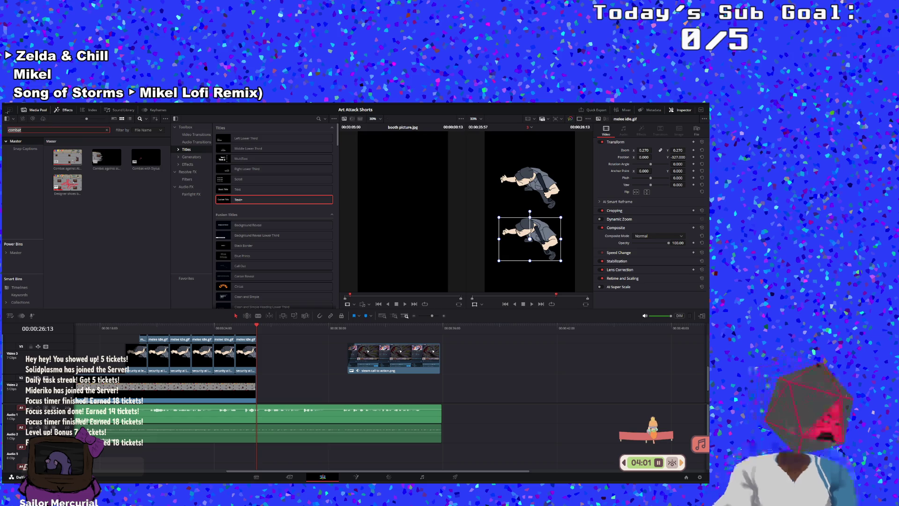
text(fi)
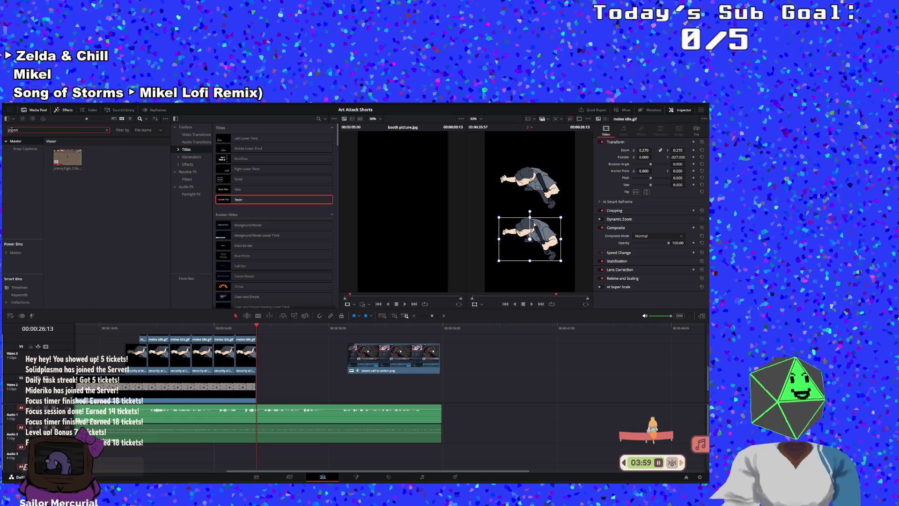
mouse_move(67, 160)
mouse_down()
mouse_move(470, 337)
mouse_move(470, 375)
mouse_up()
click(497, 453)
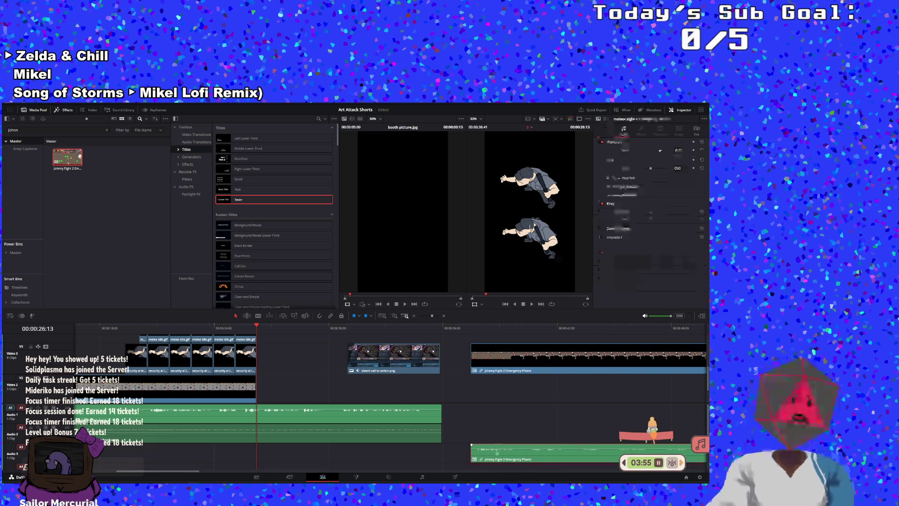
key(Delete)
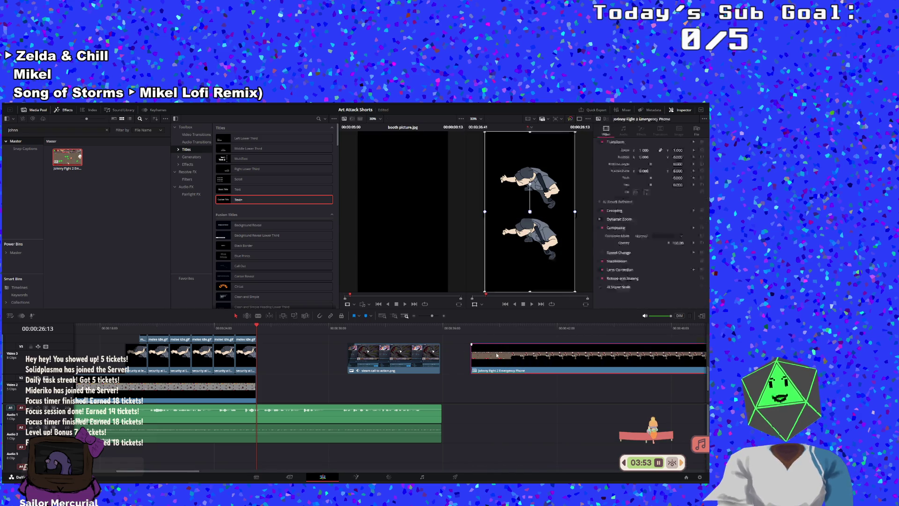
mouse_move(497, 360)
mouse_down()
mouse_move(281, 359)
mouse_move(609, 372)
mouse_move(277, 359)
mouse_up()
scroll(277, 359, up, 2)
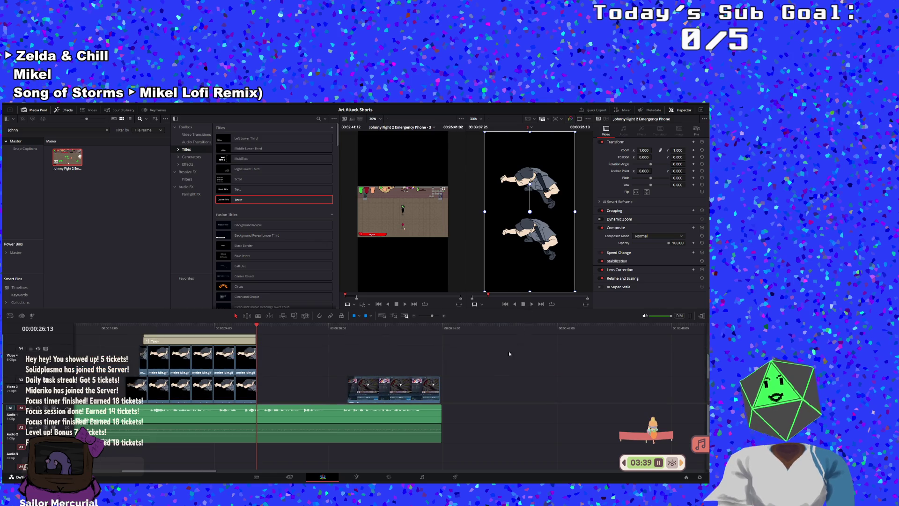
Step: Decompose the Video 2 Johnny Fight compound clip in place and park the playhead at 27:56
scroll(512, 350, down, 1)
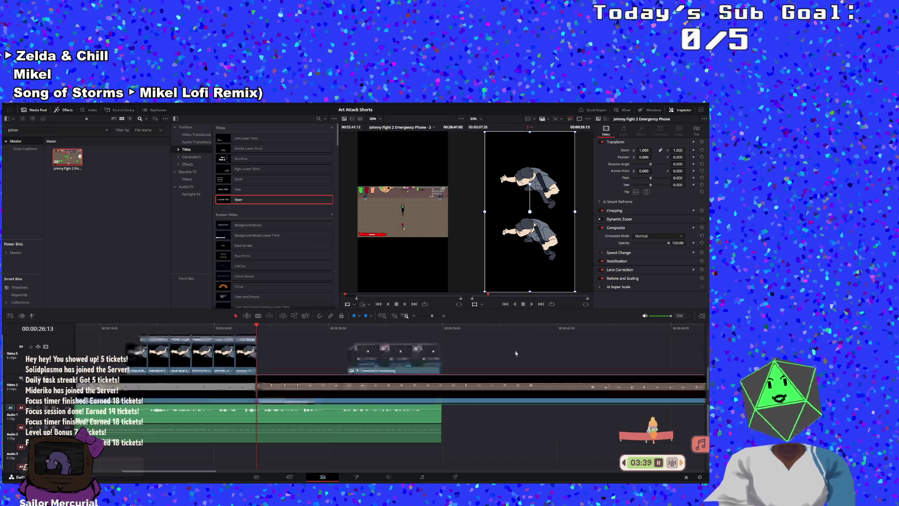
right_click(369, 391)
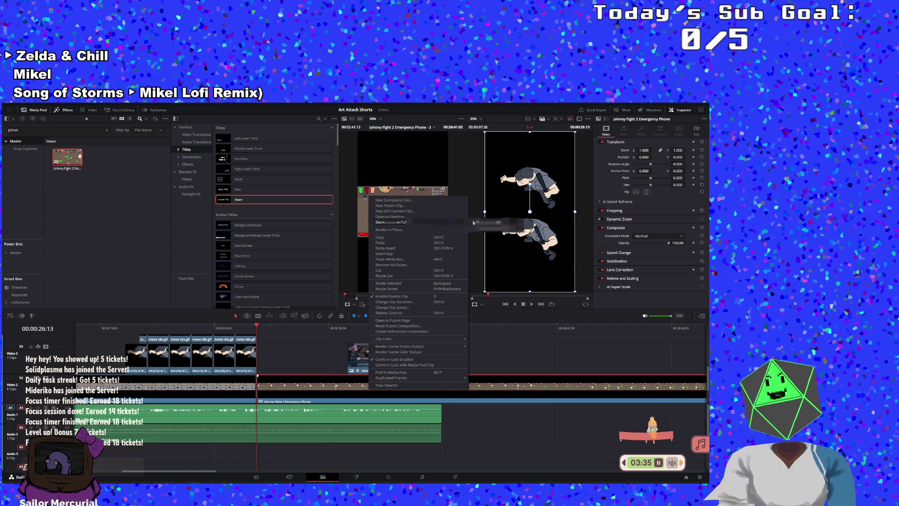
click(480, 222)
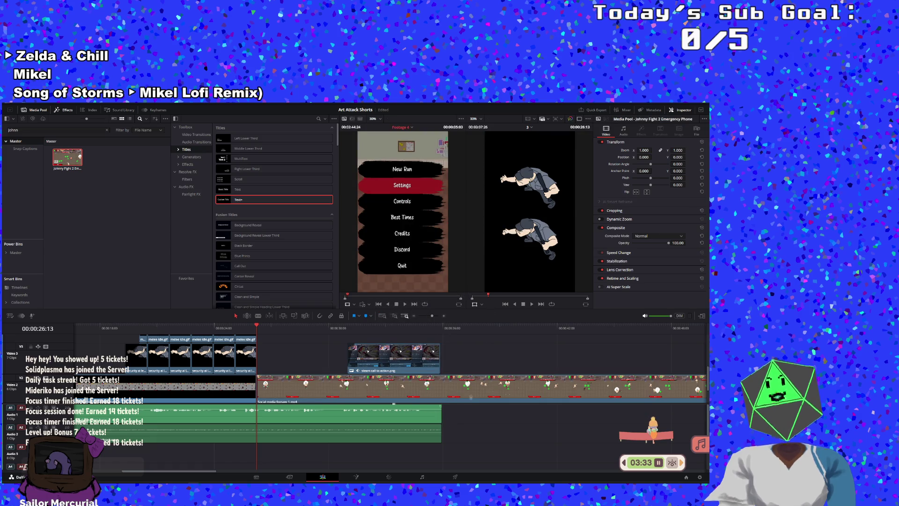
click(289, 331)
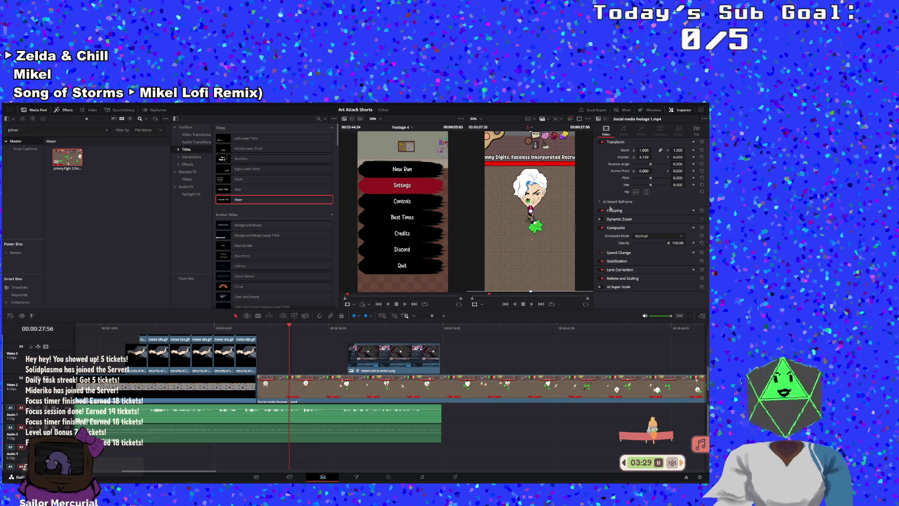
Step: Set the social media footage Zoom to 1.950 and blade Video 2 at 35:56, deleting the remainder
drag(645, 150, 678, 151)
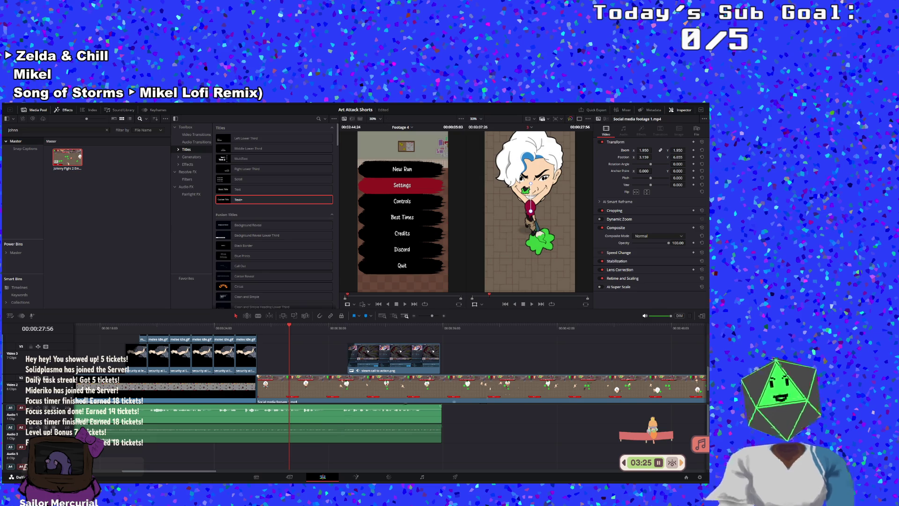
click(443, 330)
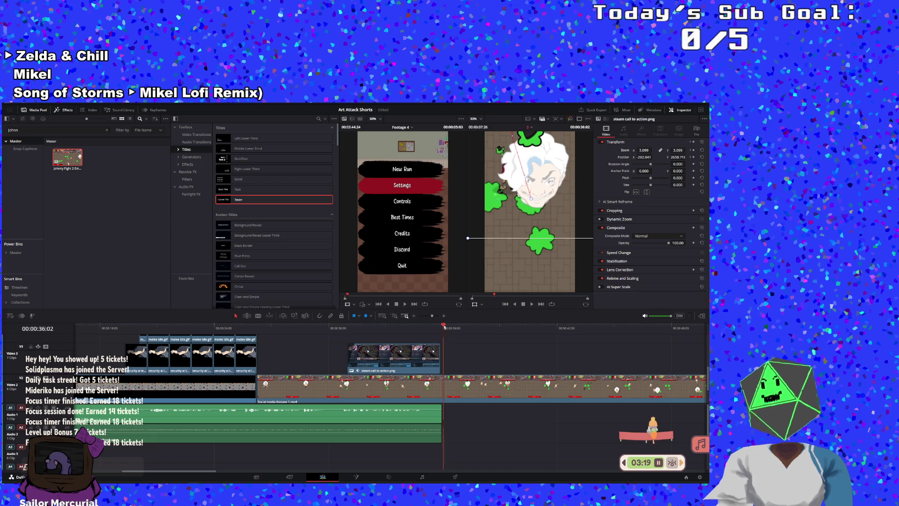
click(443, 326)
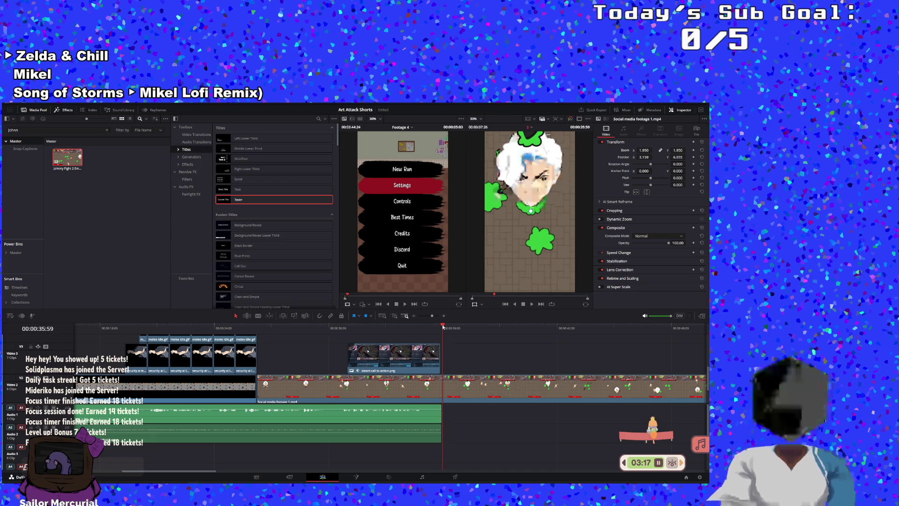
key(Left)
key(Left)
key(Left)
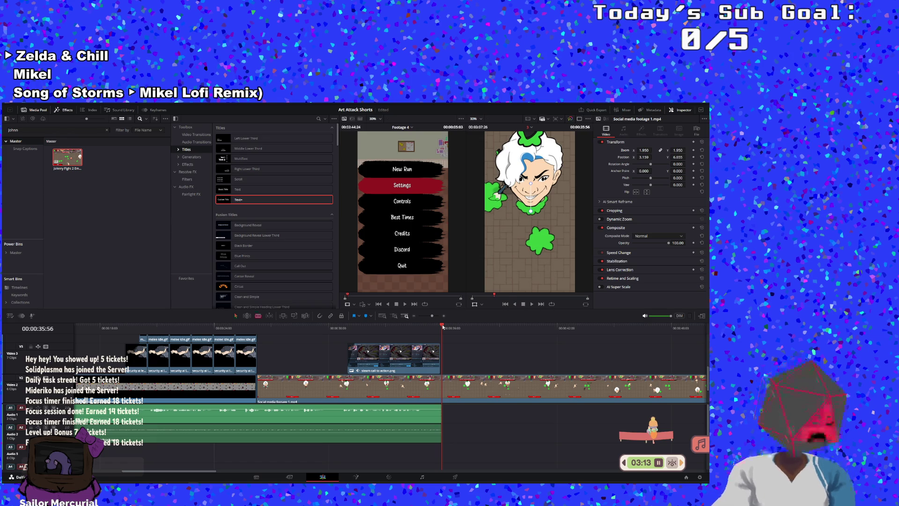
click(445, 389)
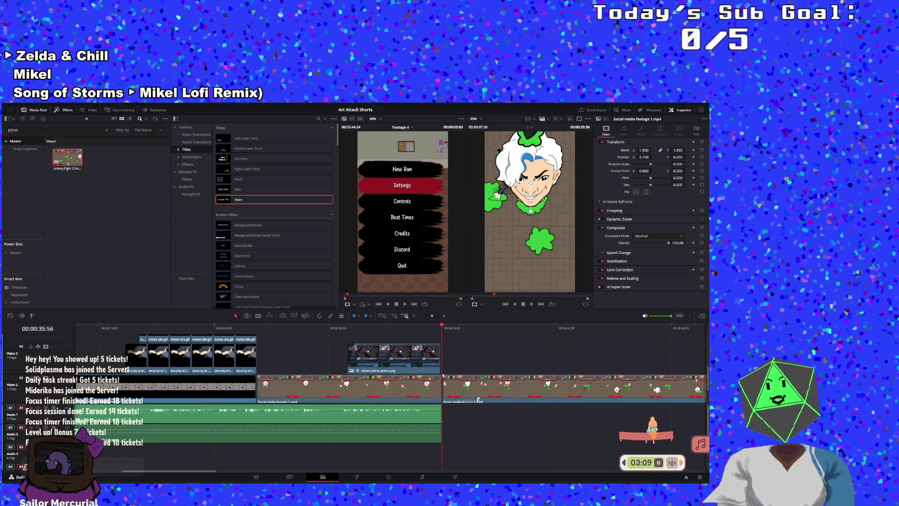
click(478, 399)
key(Delete)
click(244, 327)
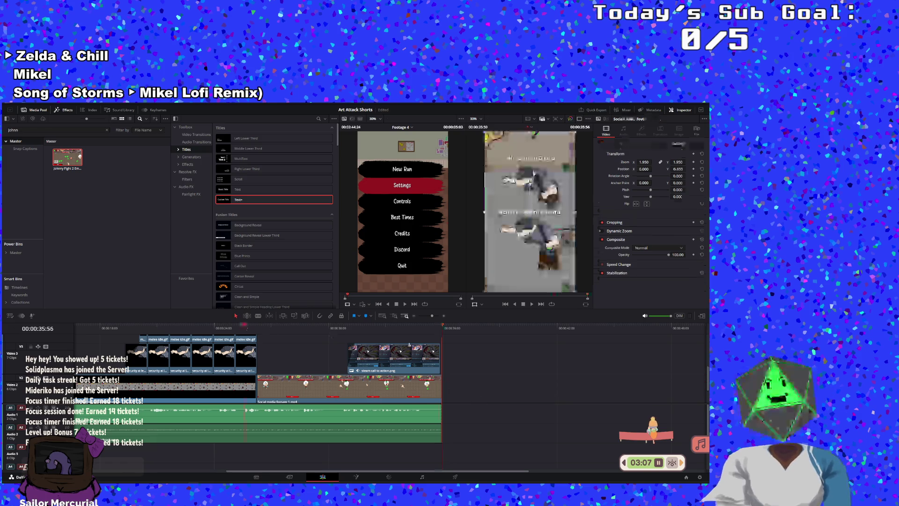
Step: Play the edit, then move the Video 2 social media clip later and trim its end
click(532, 306)
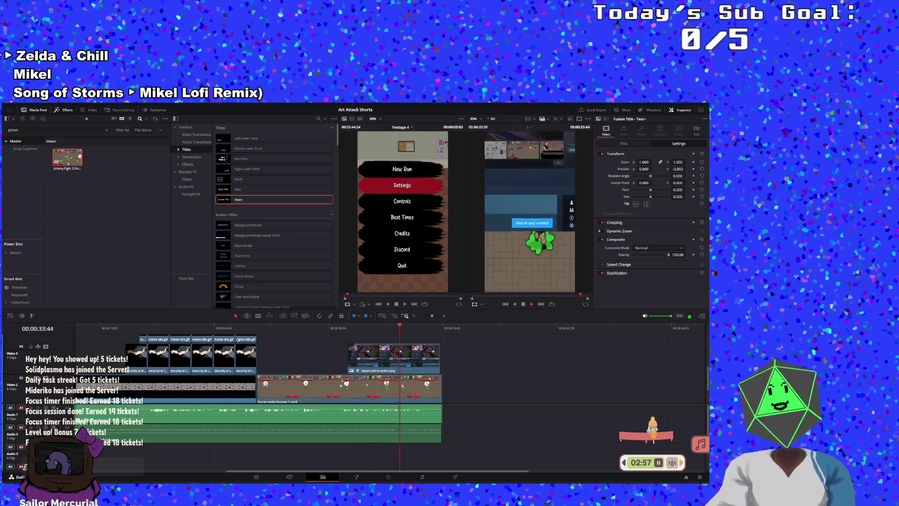
click(228, 327)
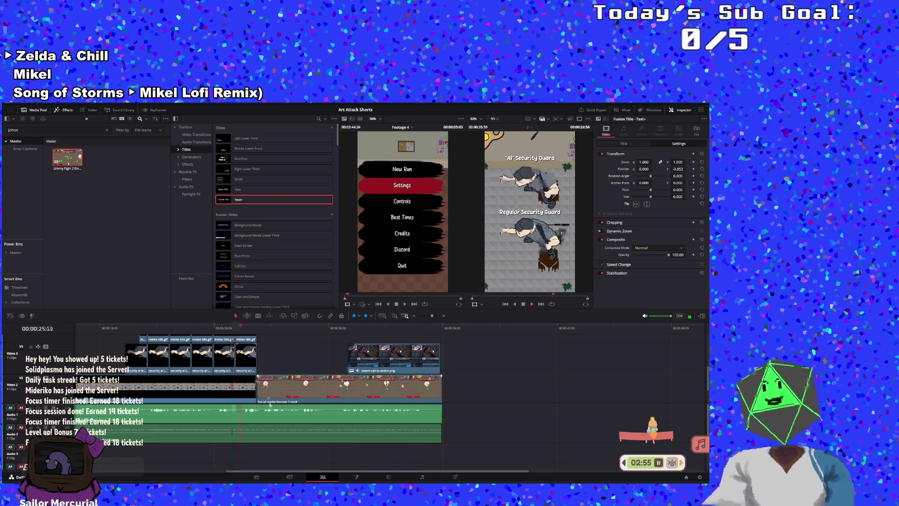
click(269, 402)
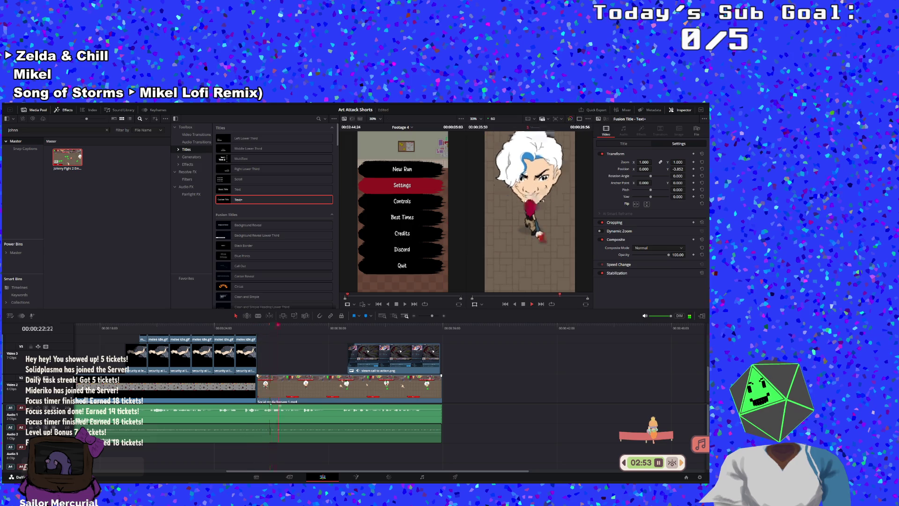
mouse_move(270, 404)
mouse_down()
mouse_move(322, 390)
mouse_move(256, 389)
mouse_up()
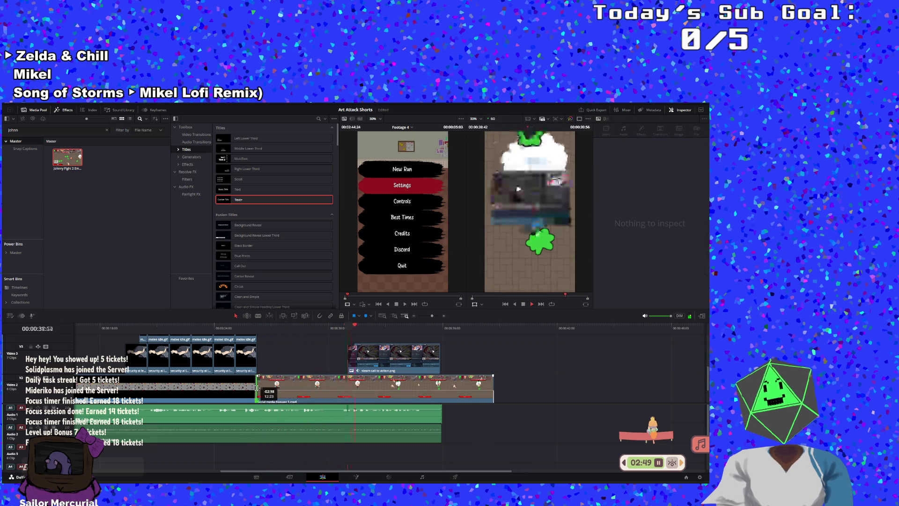
mouse_move(493, 389)
mouse_down()
mouse_move(426, 391)
mouse_move(439, 391)
mouse_up()
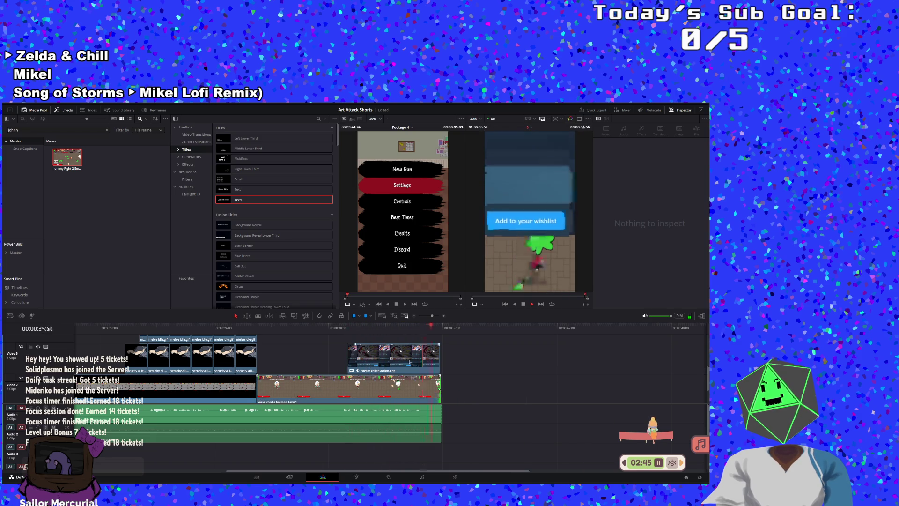
Step: Replay the timeline from around 25–26 seconds to check the adjusted clip
click(255, 331)
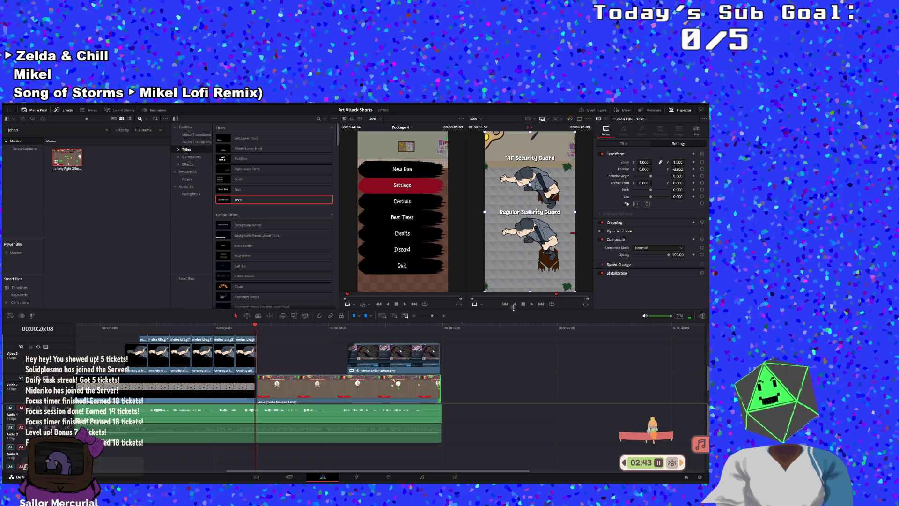
click(532, 304)
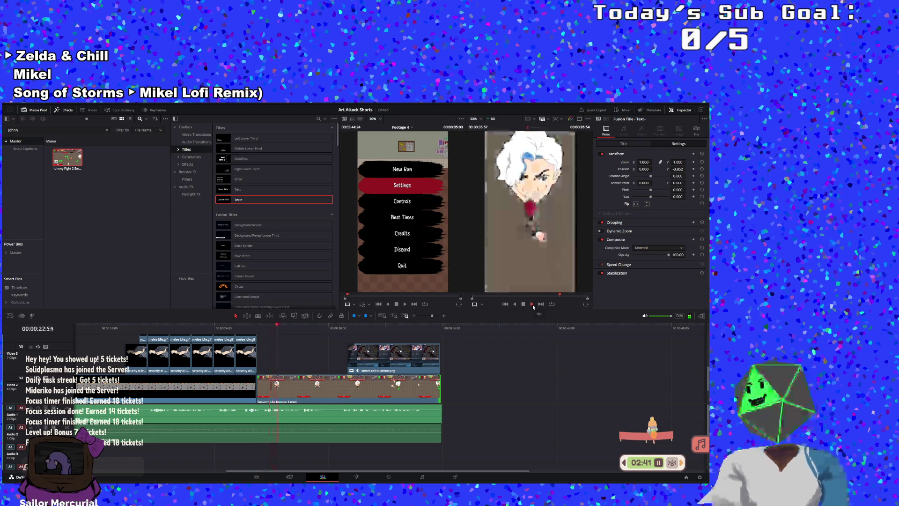
click(238, 328)
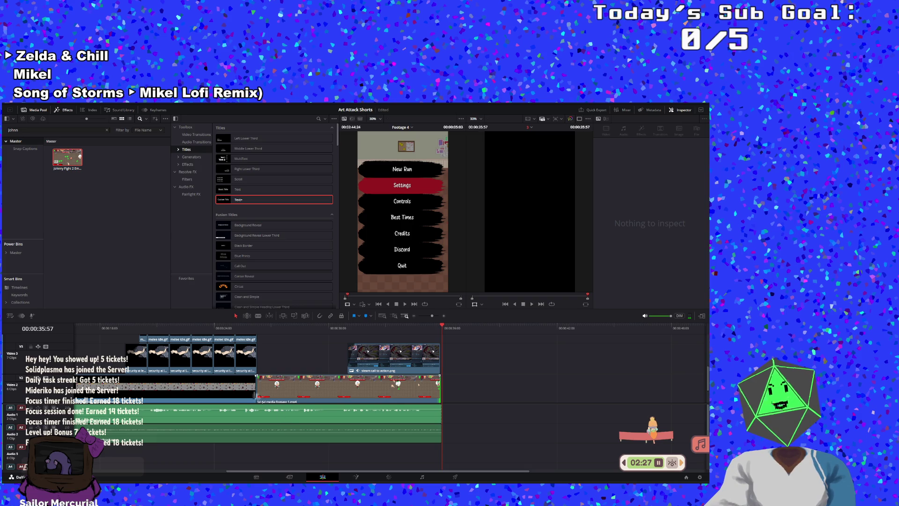
Step: Trim the social media clip's start to 26:13 and extend its end to the sequence end
click(267, 394)
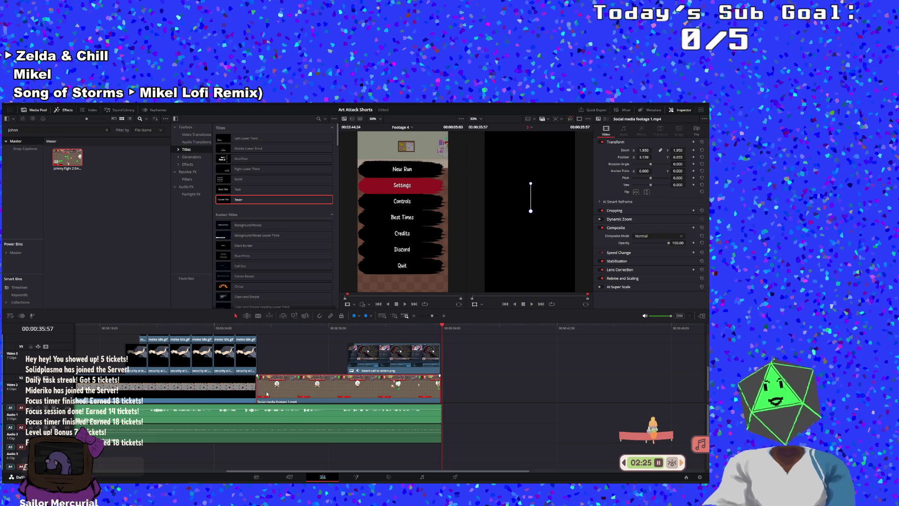
click(235, 326)
drag(234, 326, 268, 334)
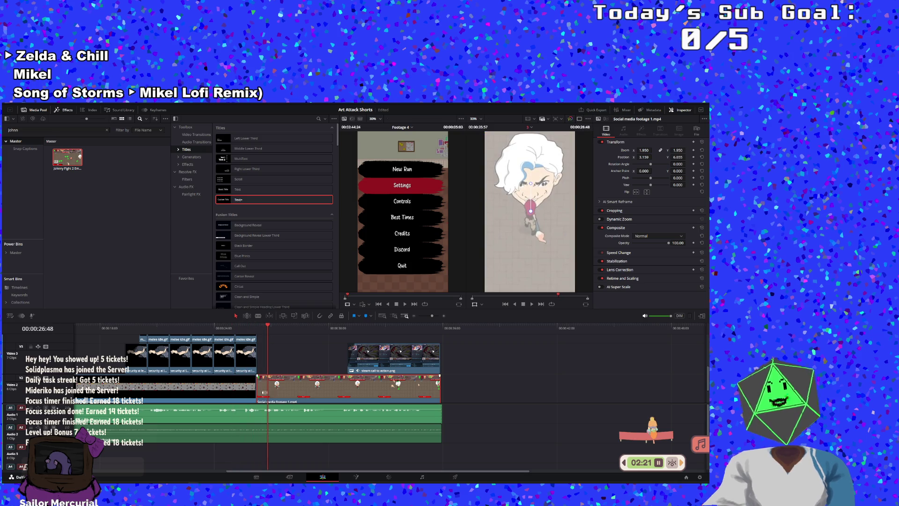
mouse_move(258, 390)
mouse_down()
mouse_move(310, 395)
mouse_move(289, 402)
mouse_up()
drag(416, 386, 441, 388)
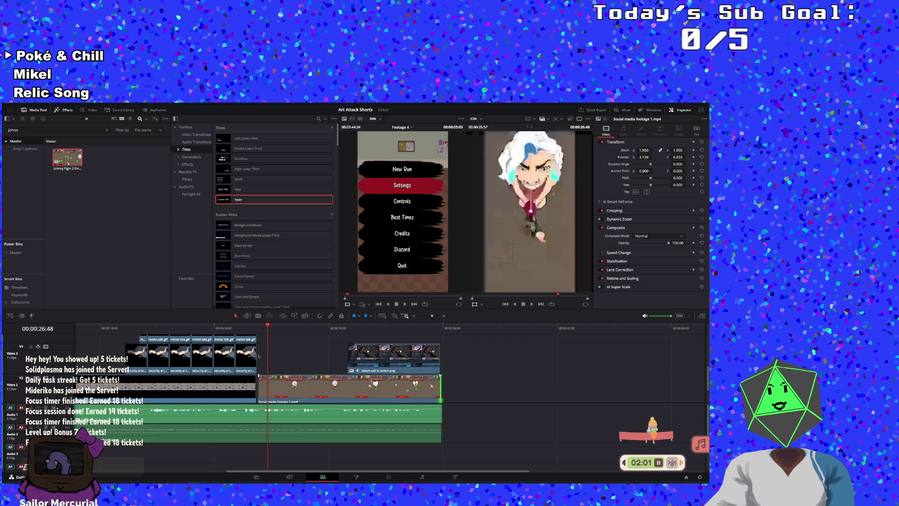
click(257, 327)
click(529, 239)
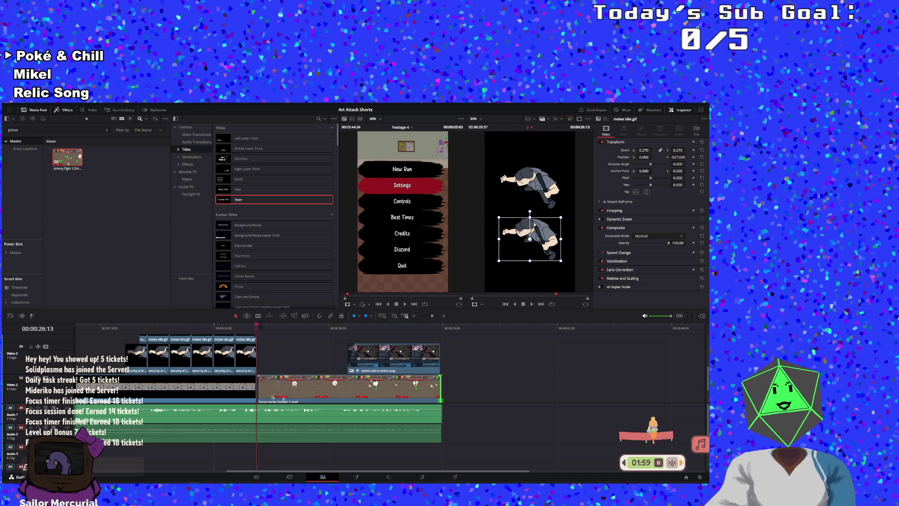
Step: Trim the voiceover audio's end so it finishes with the video near 35:49
scroll(470, 287, up, 2)
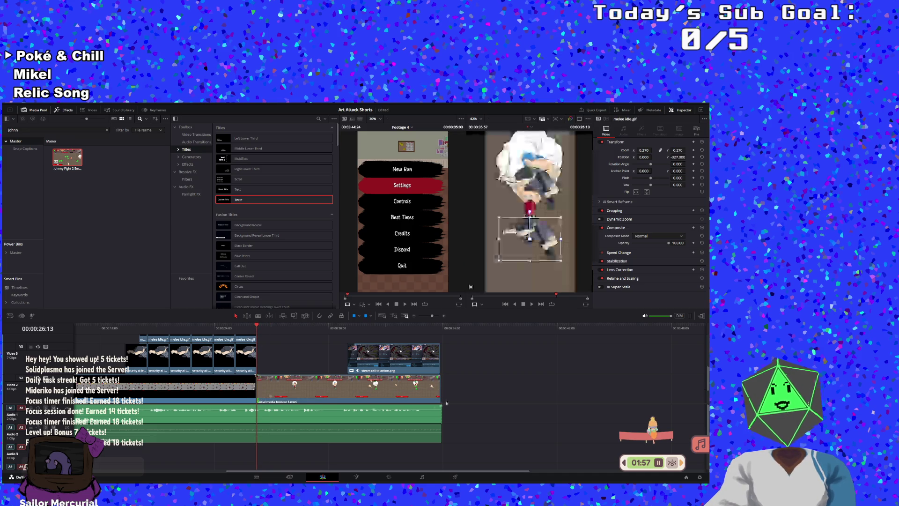
scroll(470, 286, down, 2)
drag(441, 414, 435, 415)
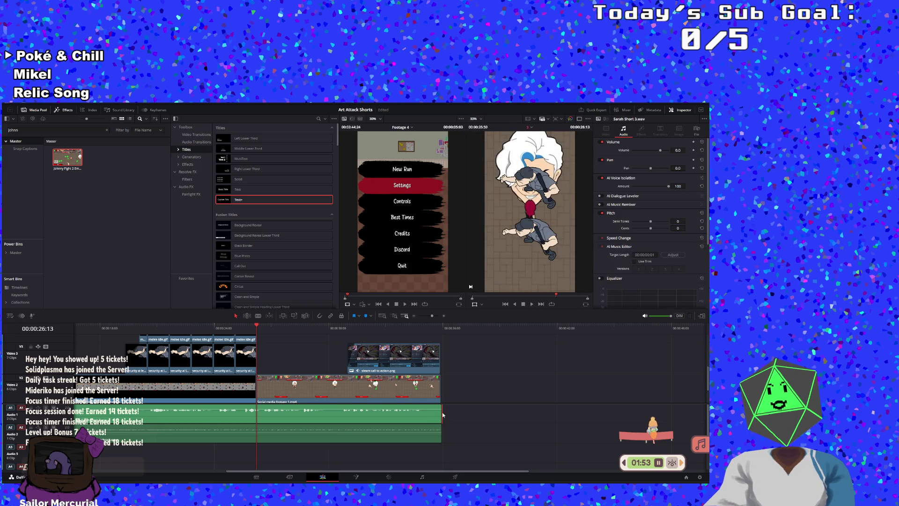
drag(441, 412, 437, 412)
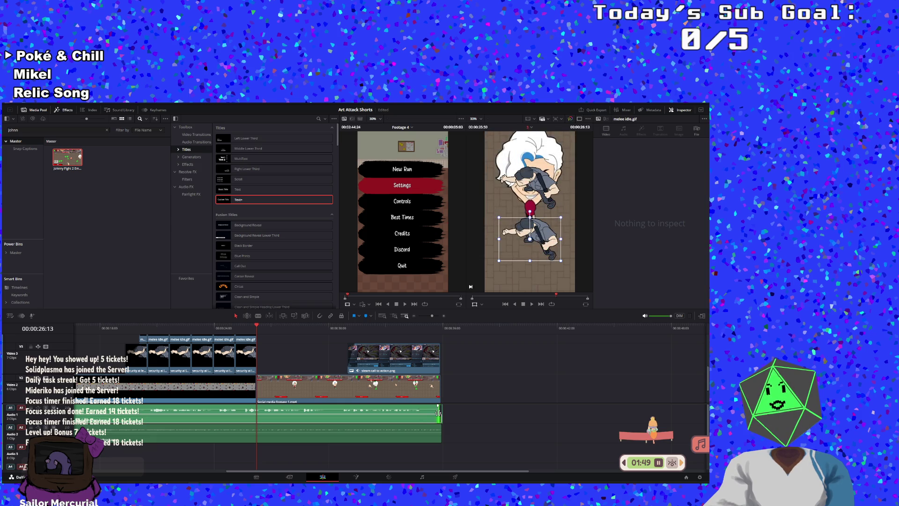
Step: Try splitting the audio at the wishlist end frame, undo the splits, and return the playhead to the start
click(440, 332)
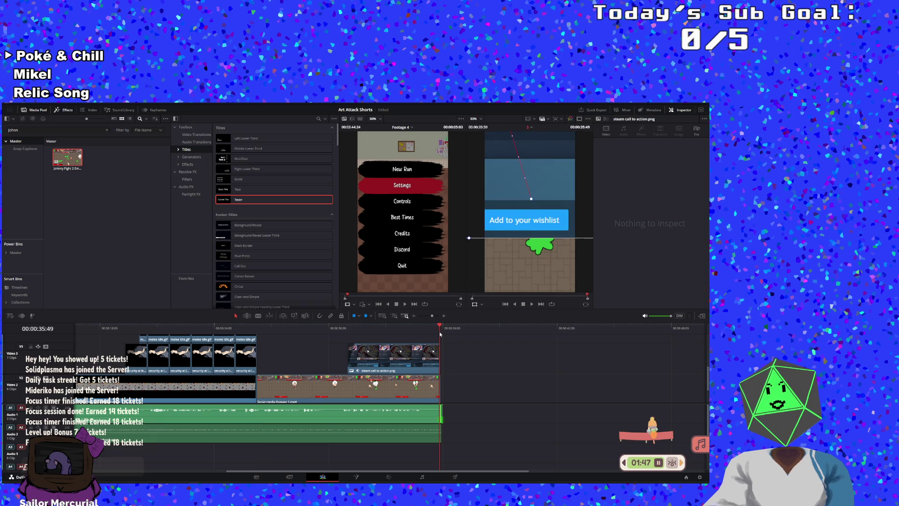
key(ctrl+b)
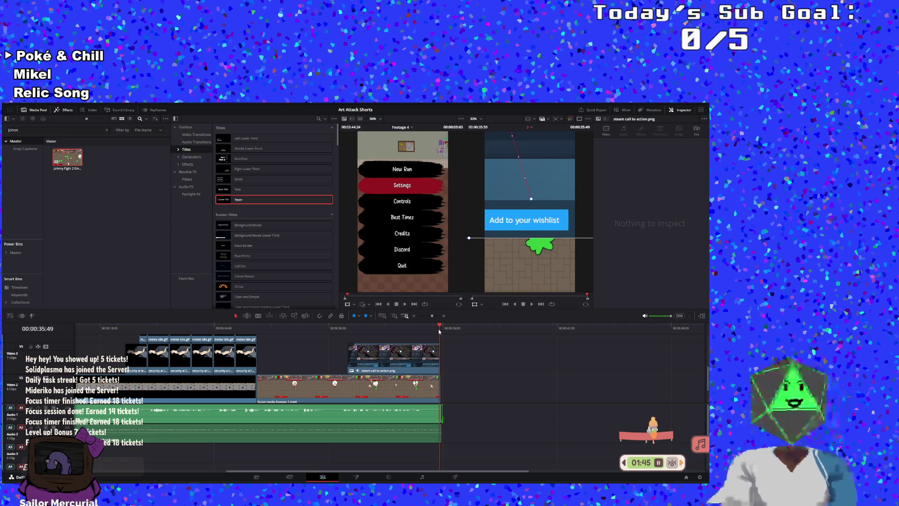
key(ctrl+z)
key(ctrl+shift+z)
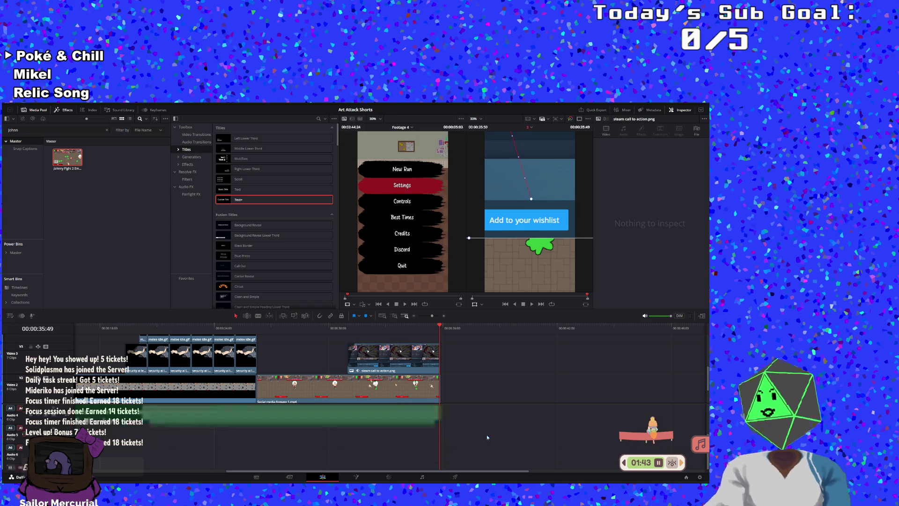
click(441, 410)
key(ctrl+z)
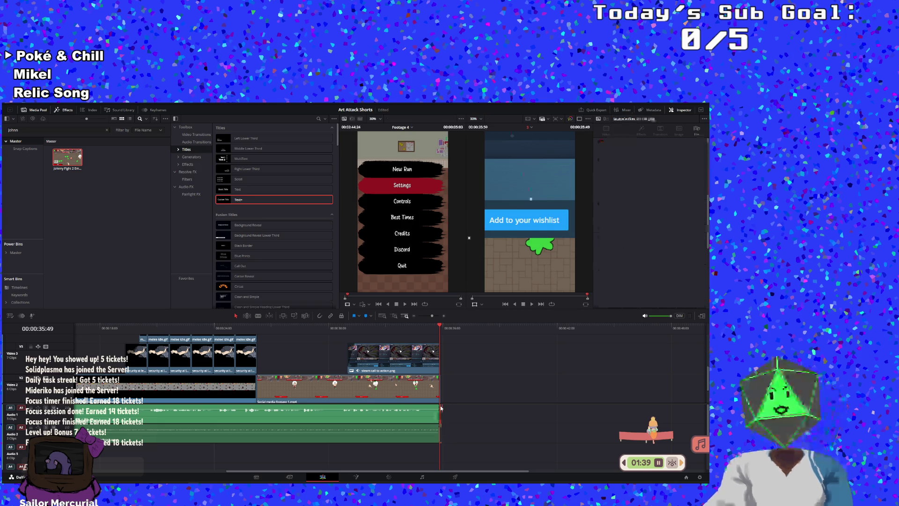
key(Home)
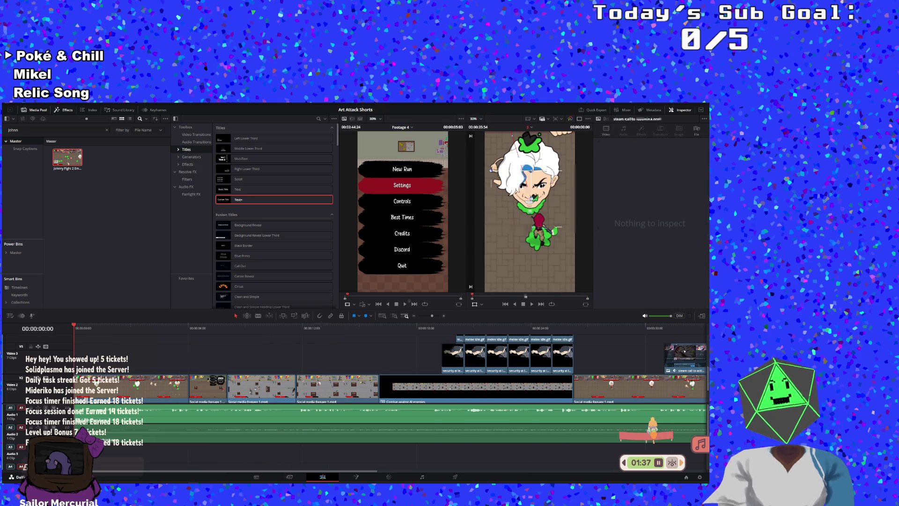
Step: Watch the whole short from the beginning, then launch Google Chrome from system search
click(532, 304)
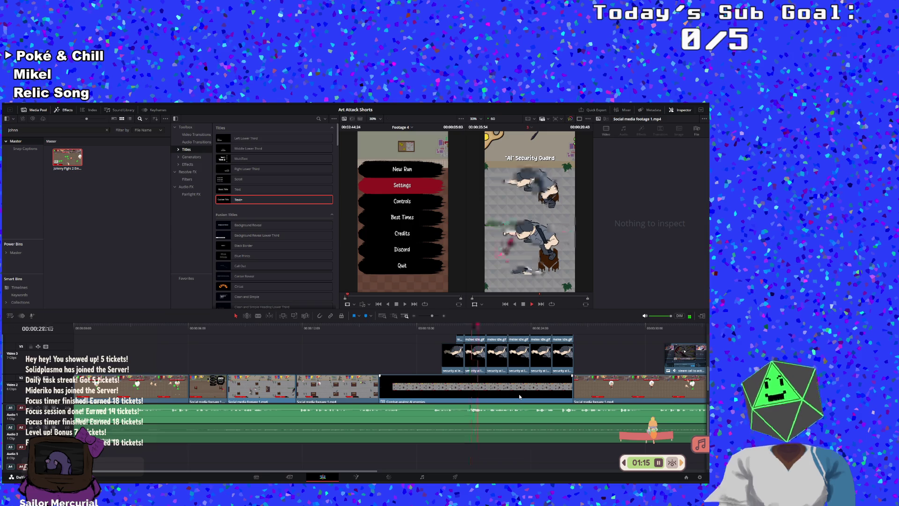
scroll(494, 401, down, 2)
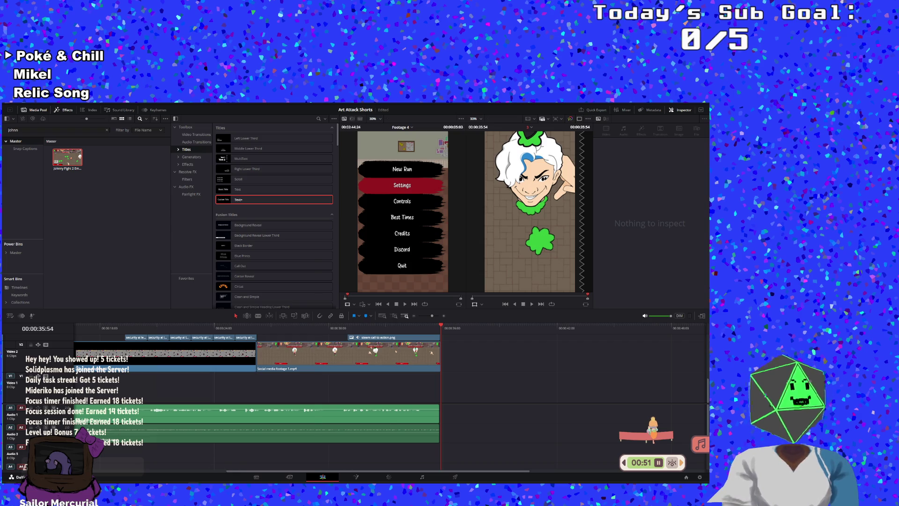
key(super)
text(chrome)
key(Return)
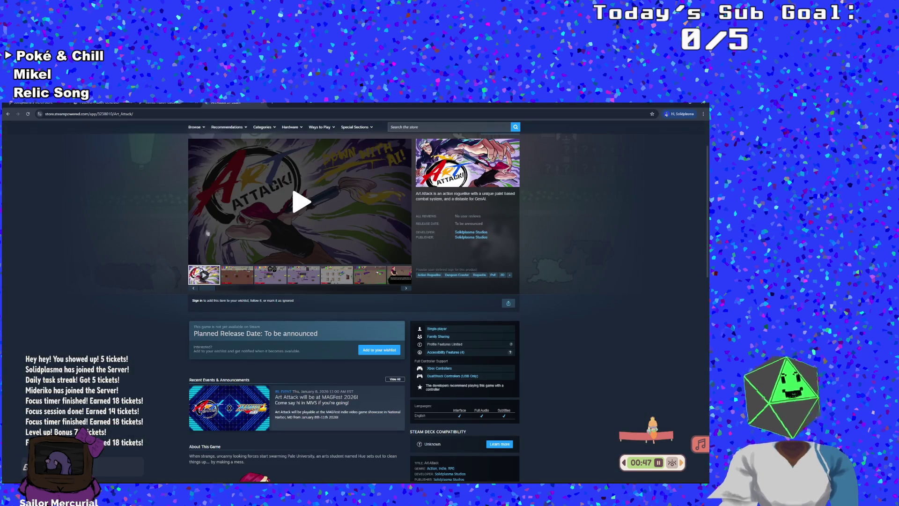
scroll(220, 220, up, 2)
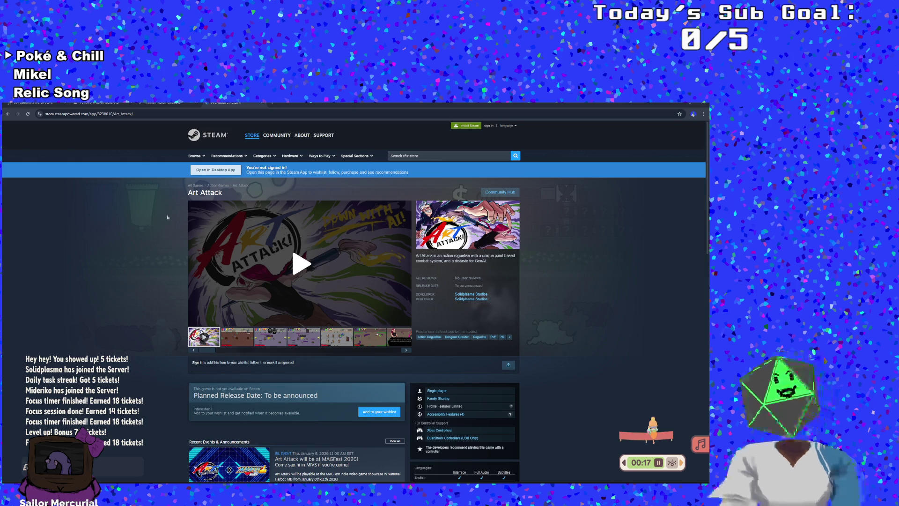
Step: Load the creator's Instagram profile in a new tab and dismiss the sign-up prompt
key(ctrl+t)
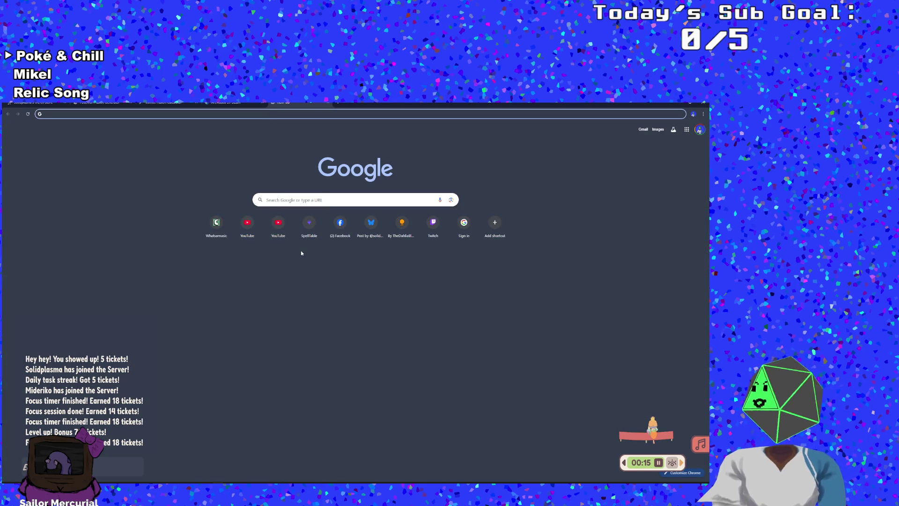
text(https://www.instagram.com/darkscaryswamp/)
key(Return)
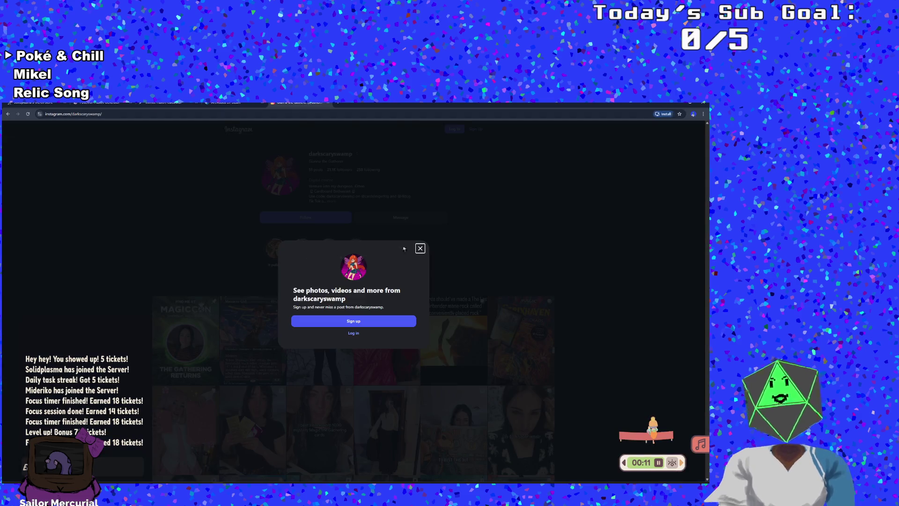
click(420, 248)
scroll(405, 298, down, 1)
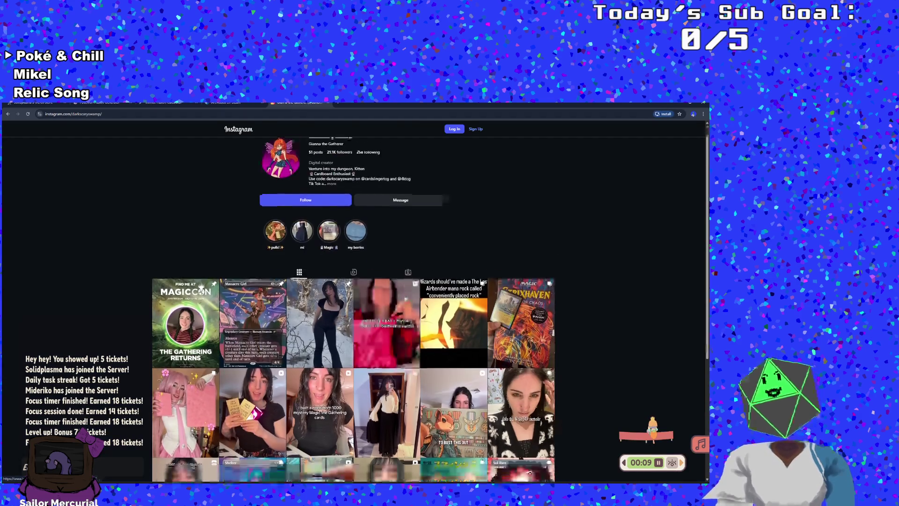
scroll(387, 347, up, 1)
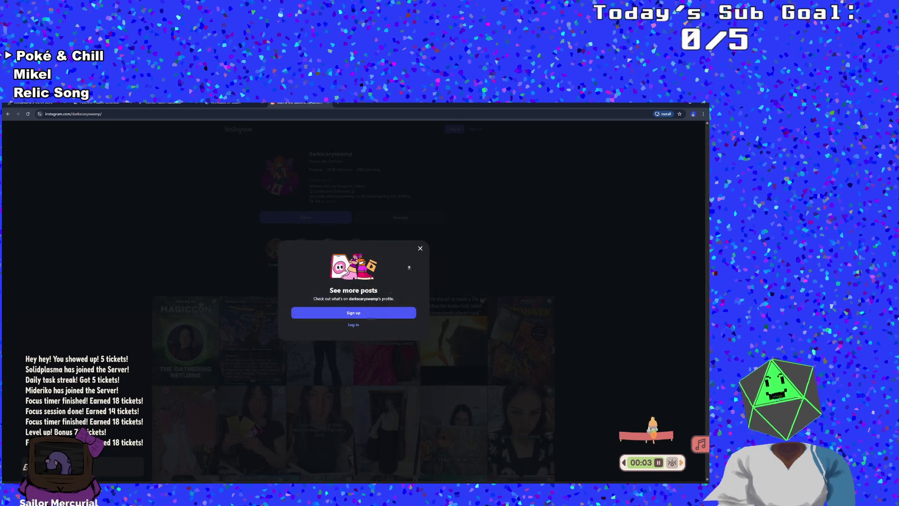
Step: Dismiss the see-more-posts prompt, scroll through the post grid, then return to the new tab page
click(419, 250)
scroll(469, 234, down, 3)
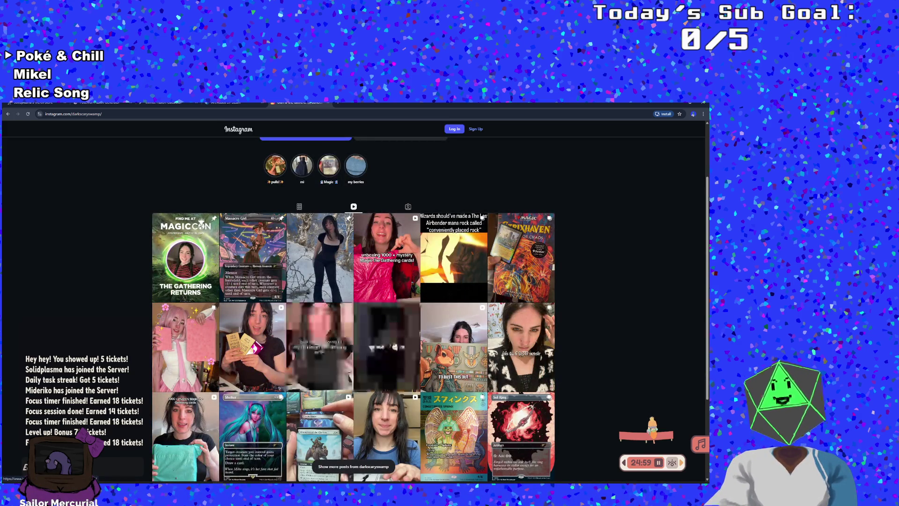
scroll(353, 314, down, 1)
scroll(343, 426, down, 2)
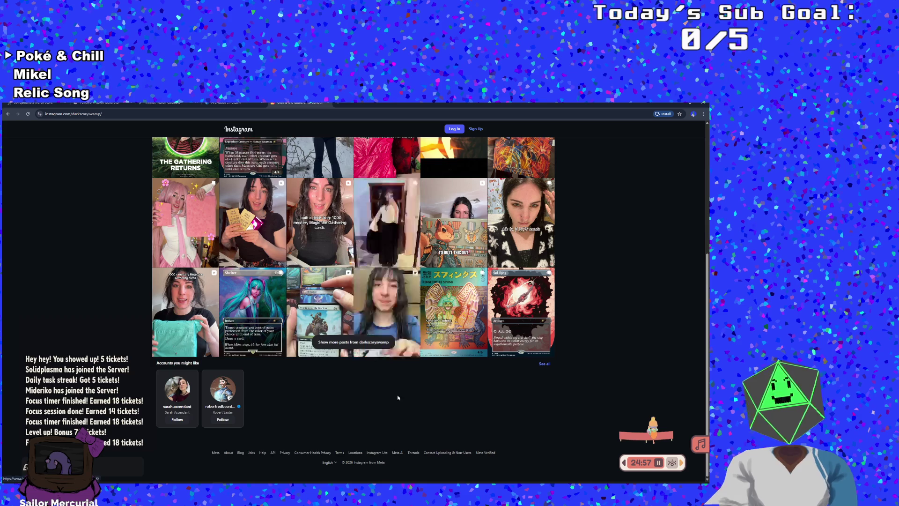
scroll(356, 356, up, 3)
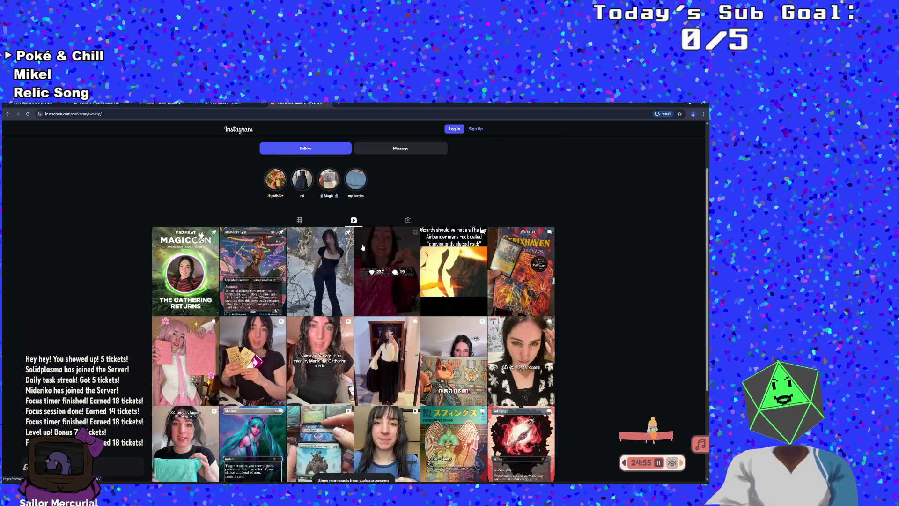
scroll(368, 289, down, 1)
scroll(363, 356, down, 1)
scroll(355, 425, up, 3)
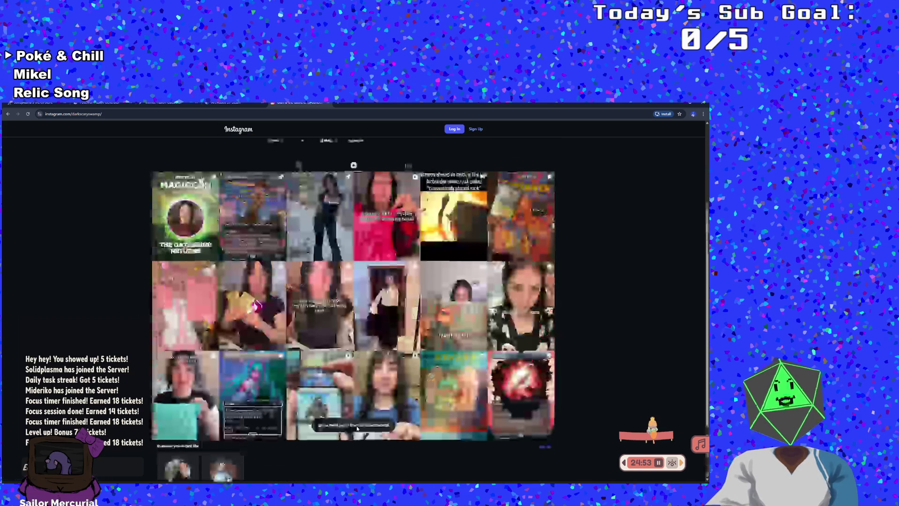
scroll(354, 435, up, 1)
scroll(349, 450, down, 2)
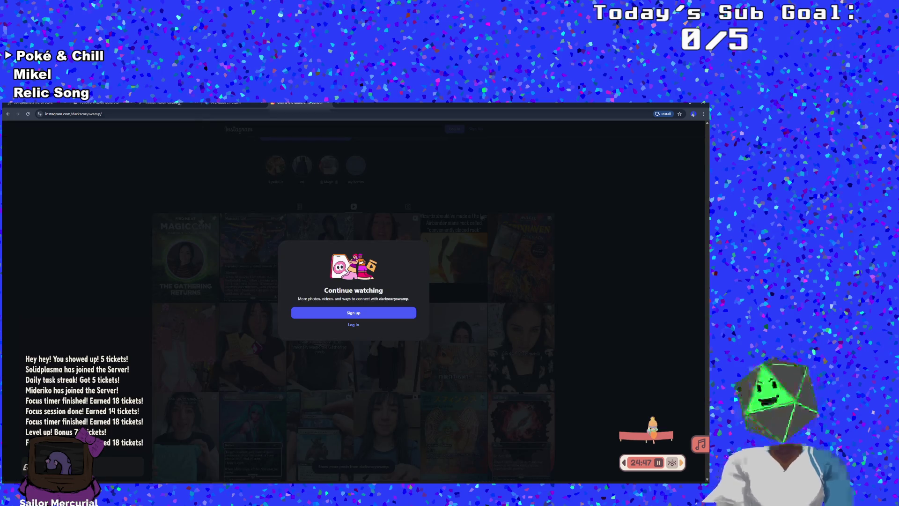
click(7, 114)
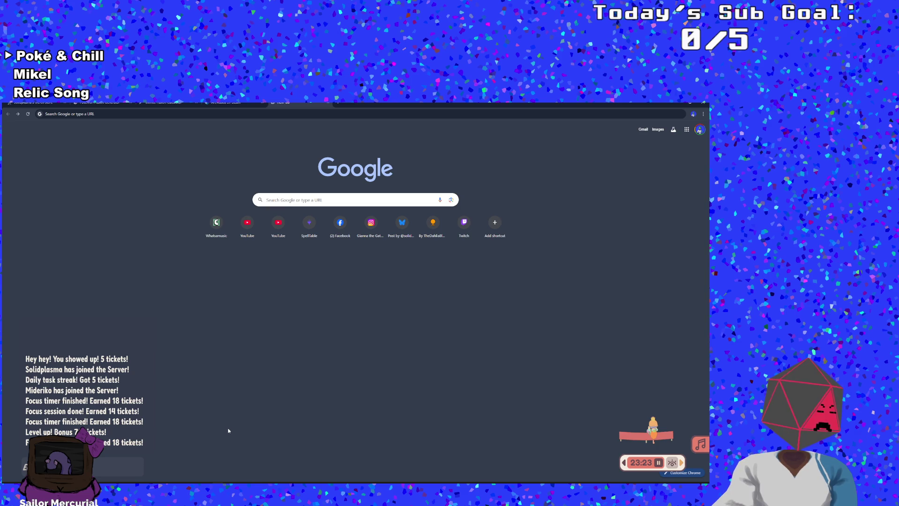
Step: Switch from Chrome back to the Art Attack Shorts timeline in DaVinci Resolve with Alt+Tab
key(alt+Tab)
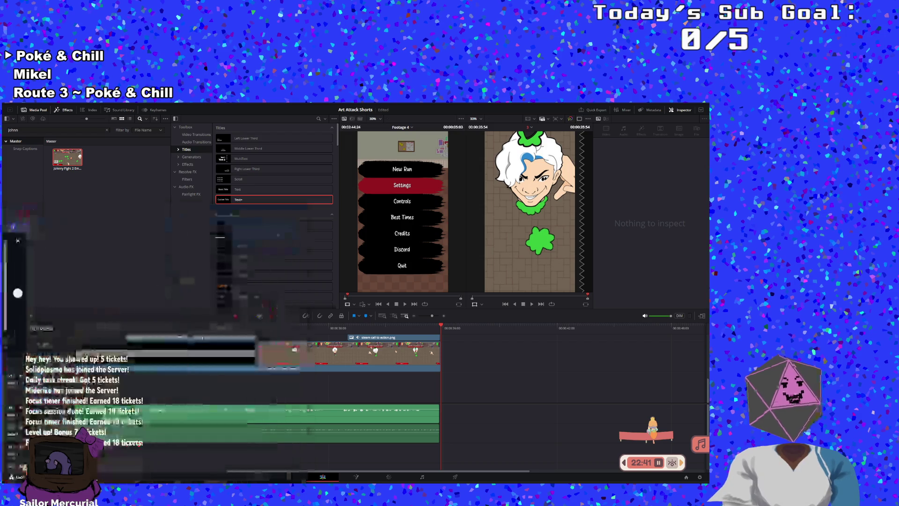
Step: Drag Chrome back over Resolve to show the Instagram MTG kitten reel
mouse_move(0, 248)
mouse_down()
mouse_move(406, 248)
mouse_move(555, 199)
mouse_up()
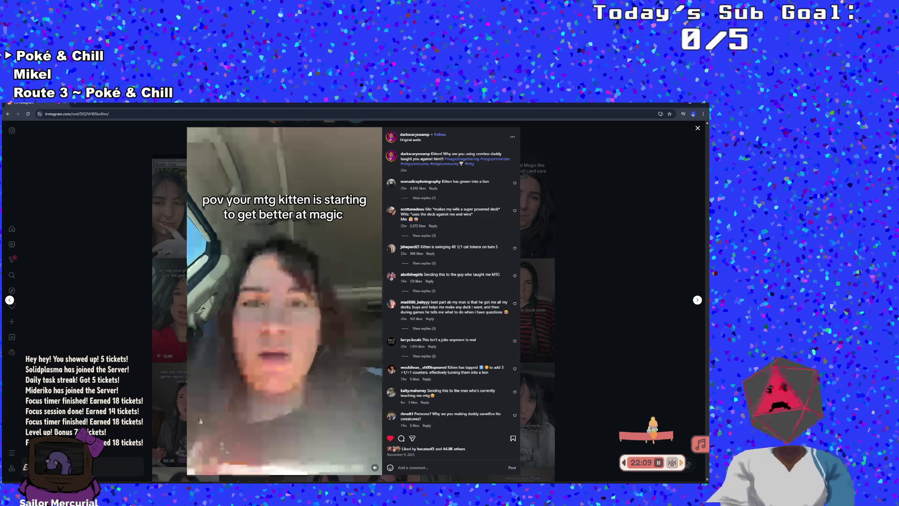
Step: Close the kitten reel to reach the creator's reels grid, then Alt+Tab back to Resolve
click(115, 291)
scroll(115, 291, up, 3)
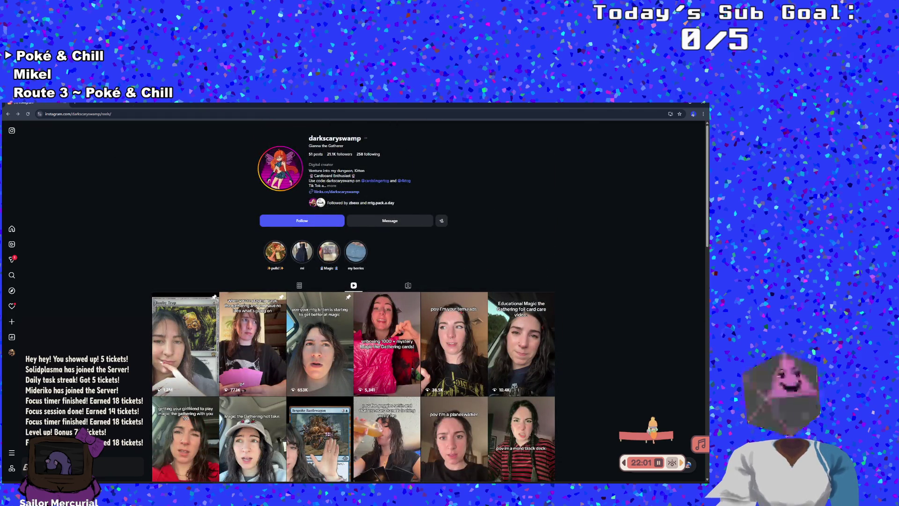
key(alt+Tab)
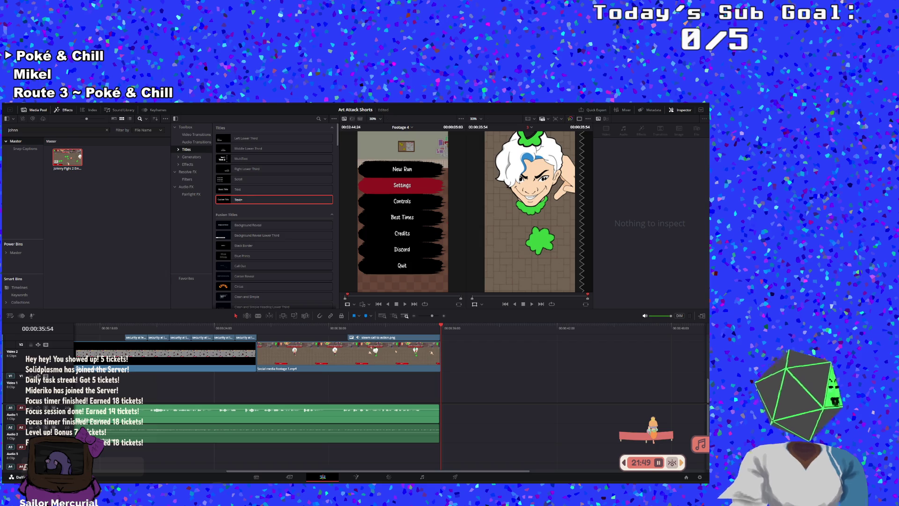
Step: Open the owo nowo cwing Short in a maximized Chrome, pause it, and return to Resolve
key(alt+Tab)
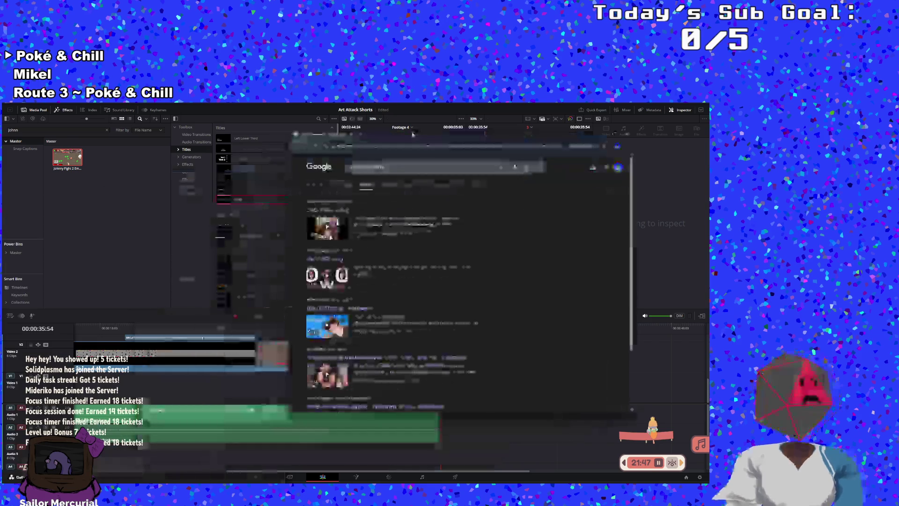
click(337, 213)
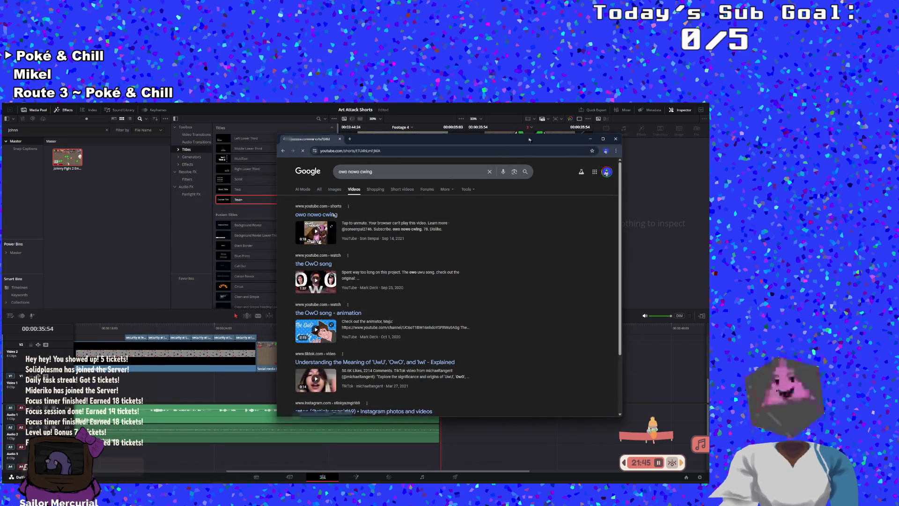
click(602, 138)
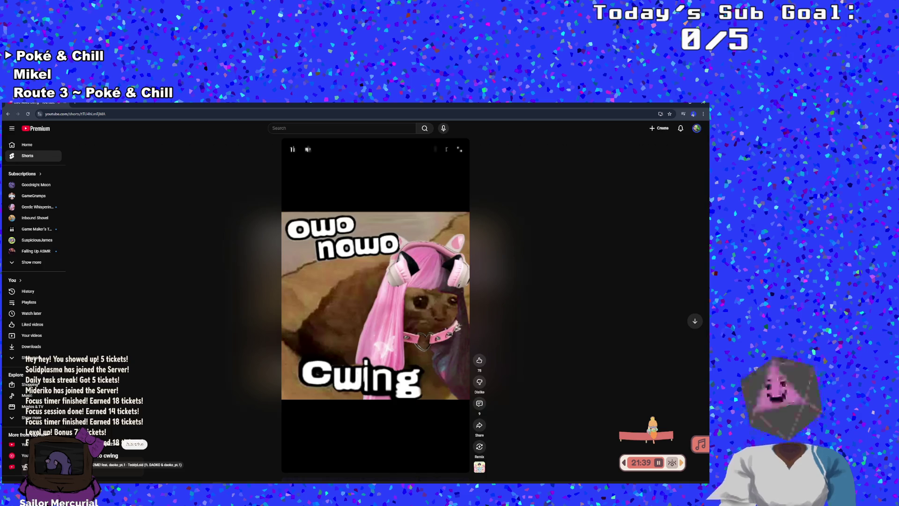
click(361, 336)
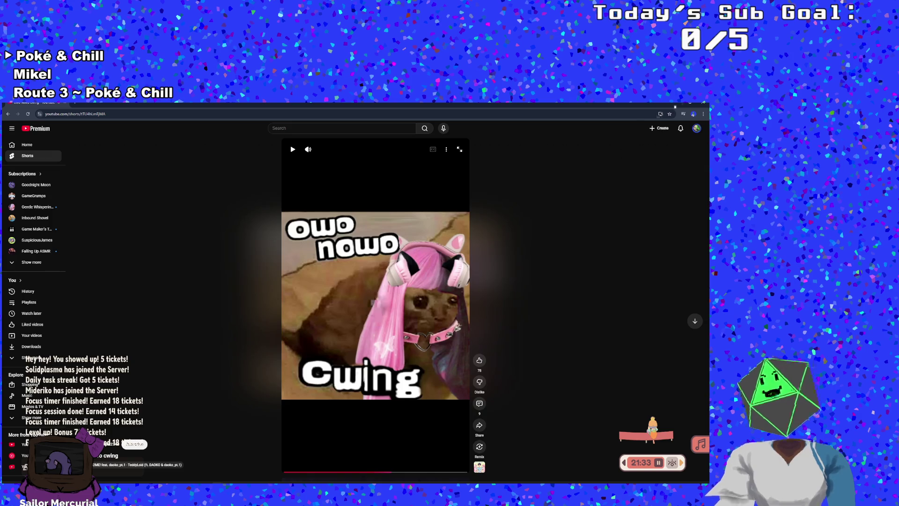
key(alt+Tab)
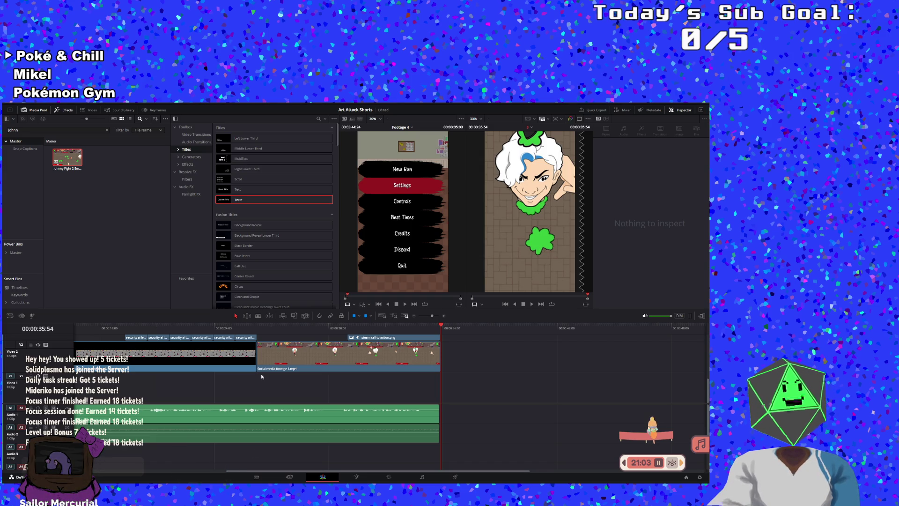
key(Home)
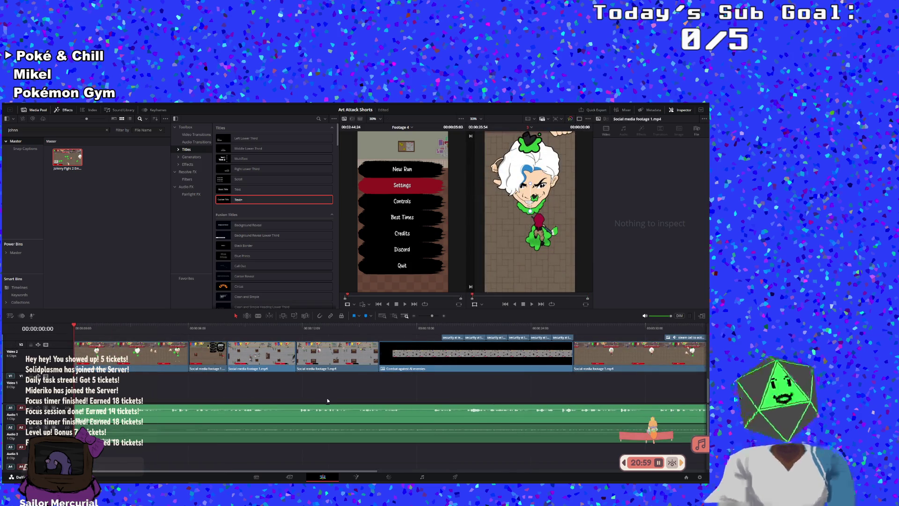
key(space)
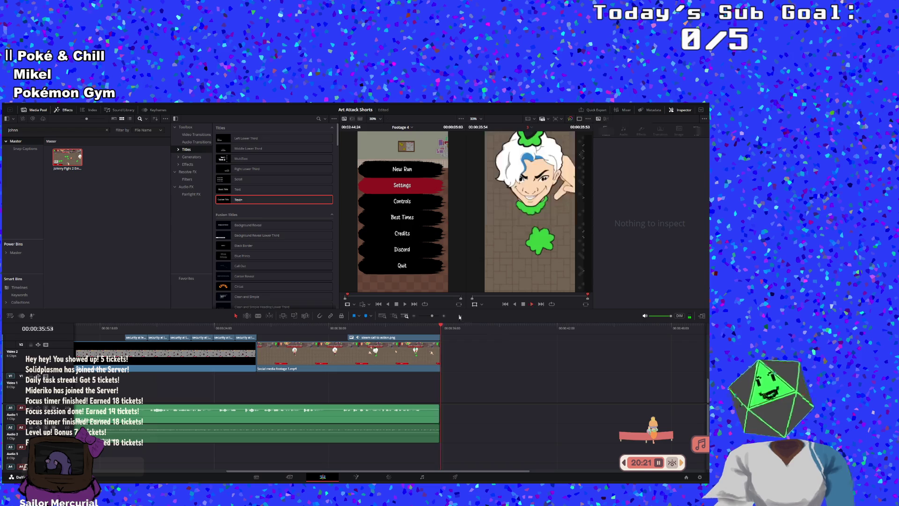
Step: Search the Media Pool for 'template' and create a new timeline from the Template clip
click(107, 130)
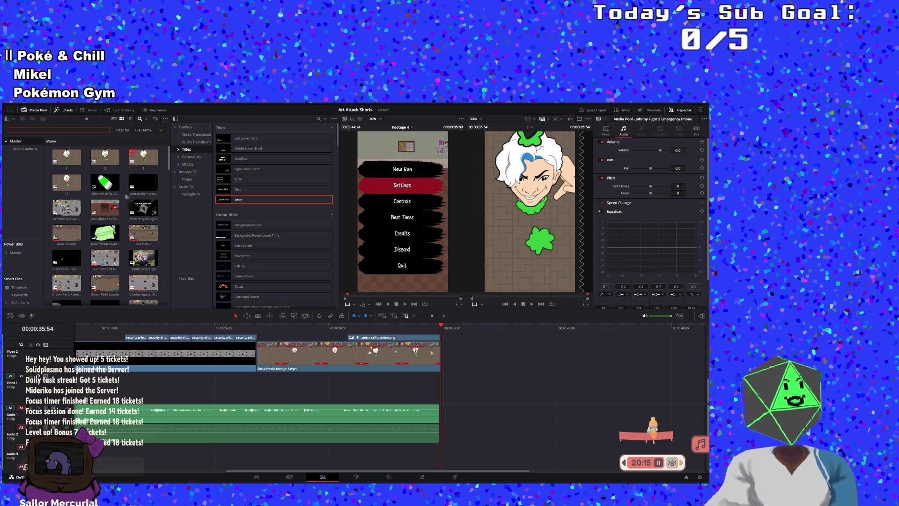
text(template)
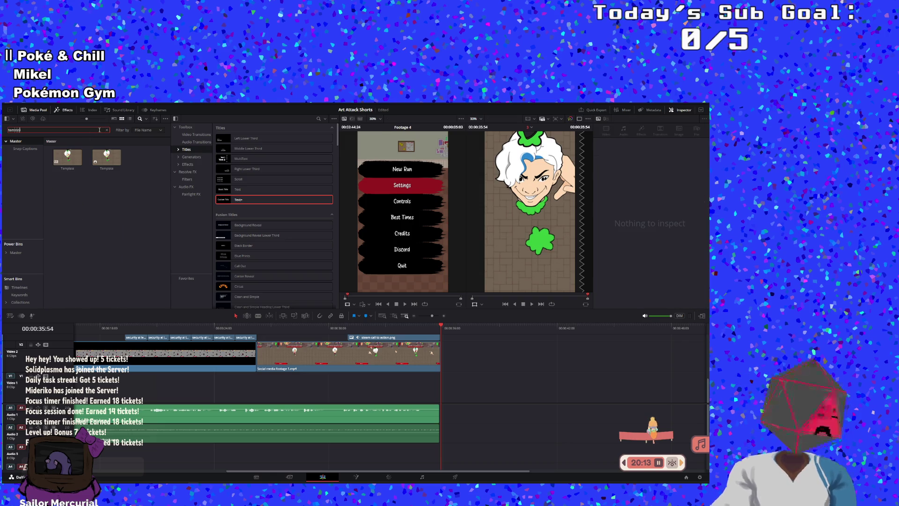
right_click(68, 167)
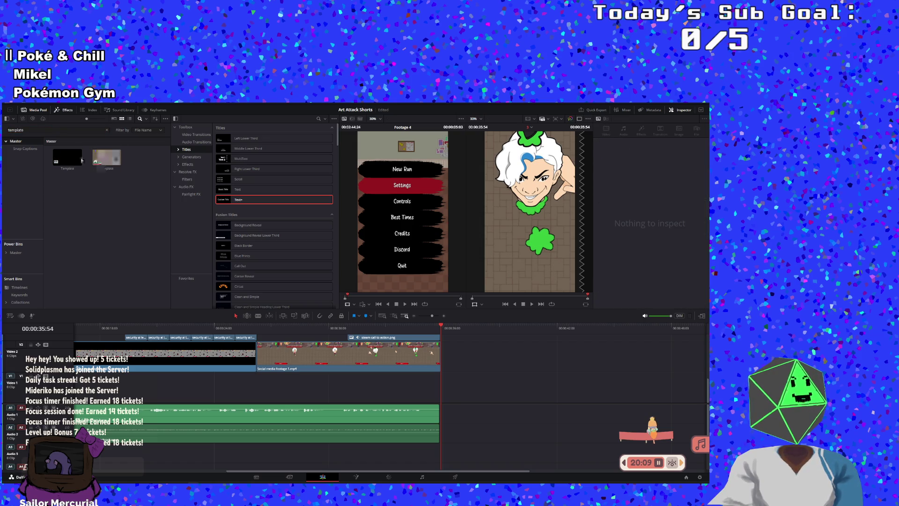
right_click(85, 161)
mouse_move(94, 163)
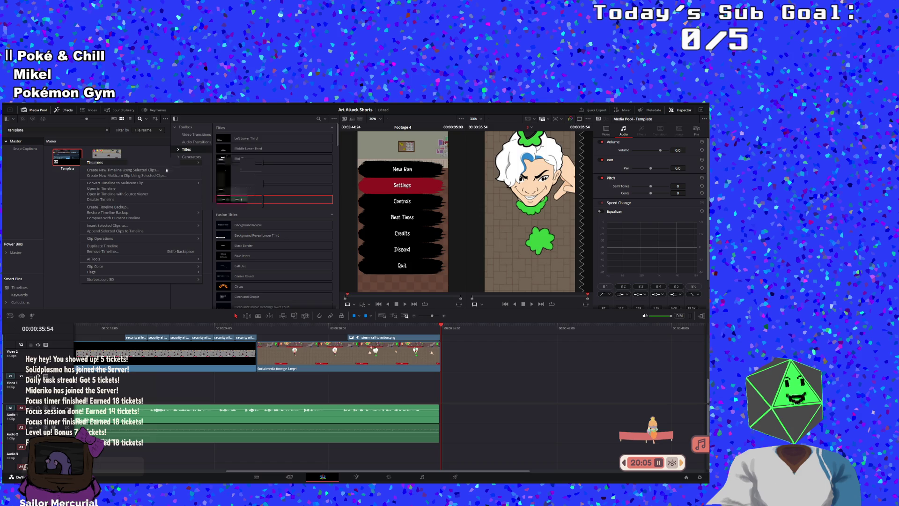
mouse_move(112, 183)
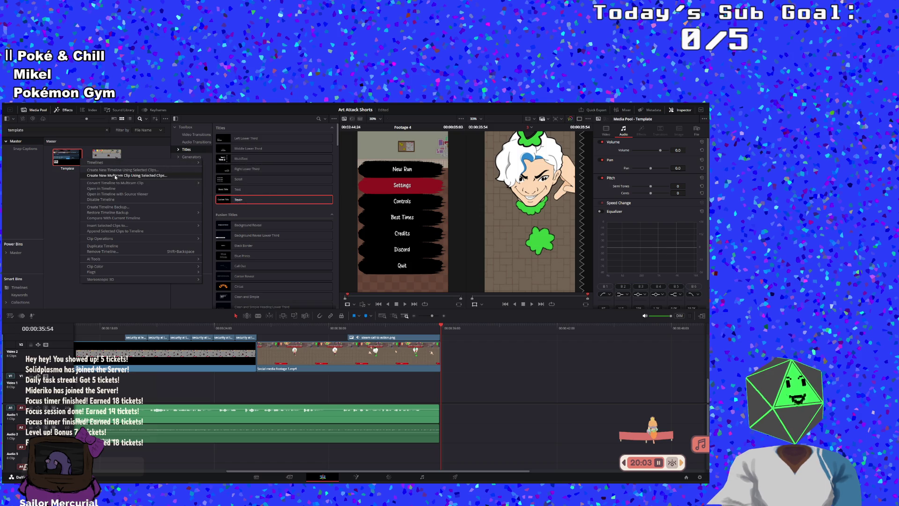
click(112, 170)
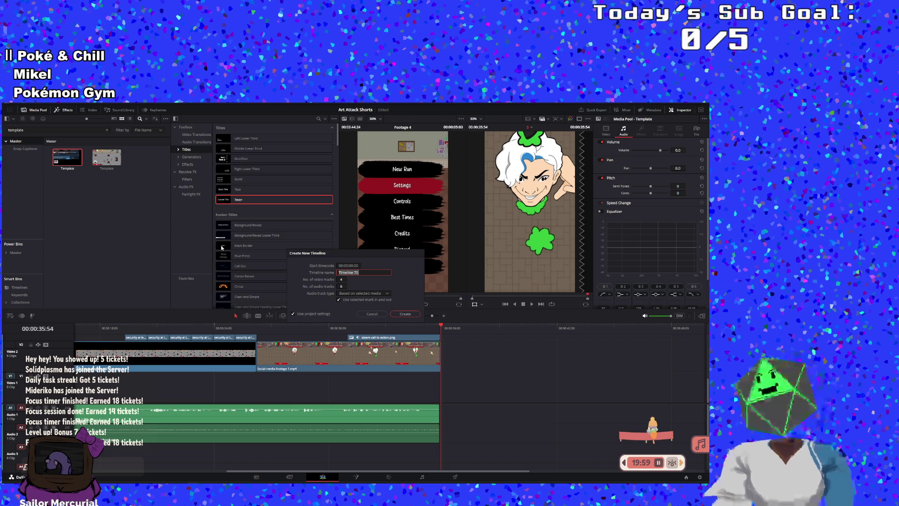
Step: Confirm the new Template timeline and zoom it out to show whole clips
key(Return)
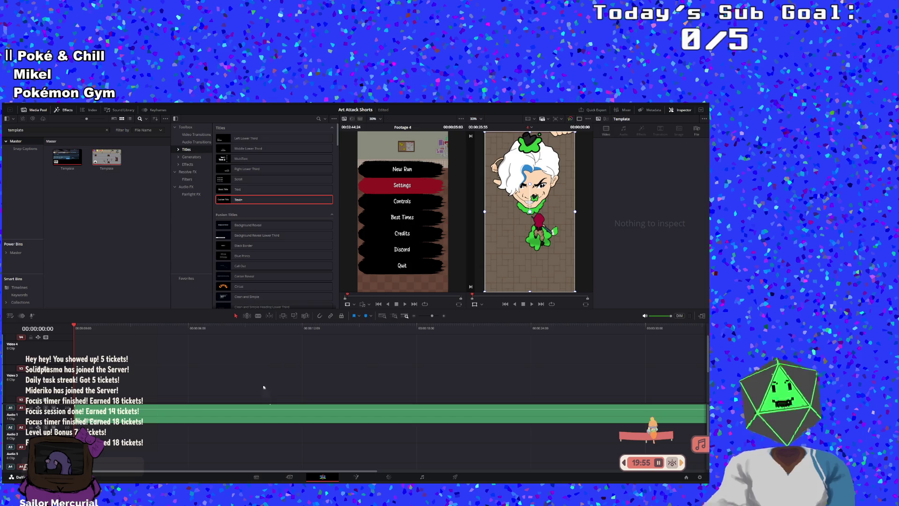
drag(432, 317, 428, 317)
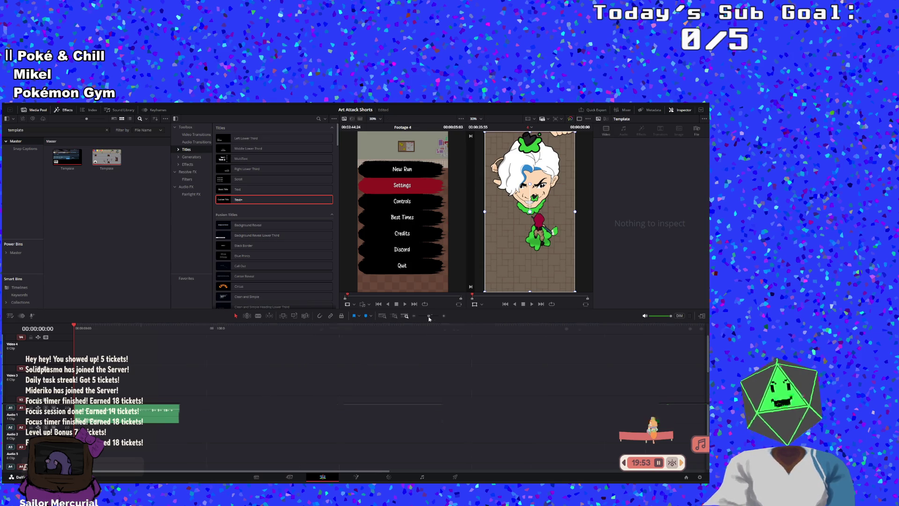
scroll(163, 391, down, 2)
Step: Apply Decompose in Place to the Template clip on V1
click(163, 388)
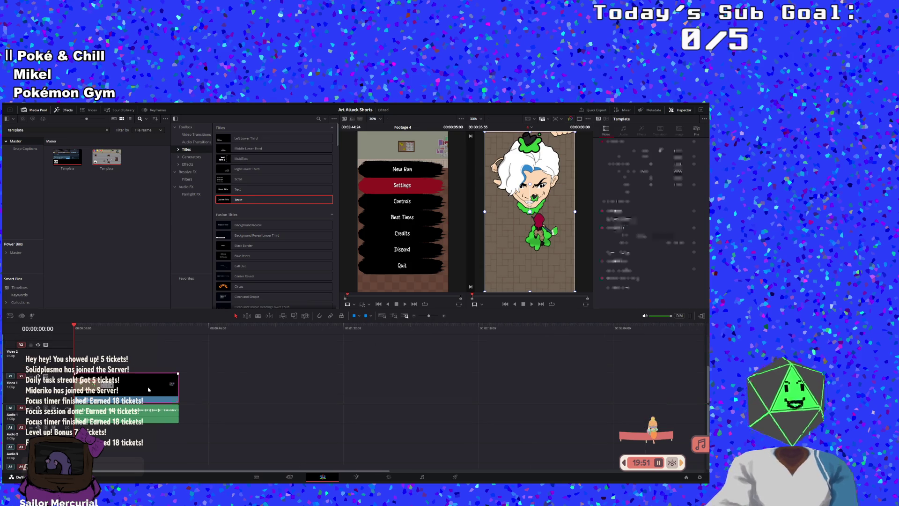
right_click(163, 388)
mouse_move(168, 222)
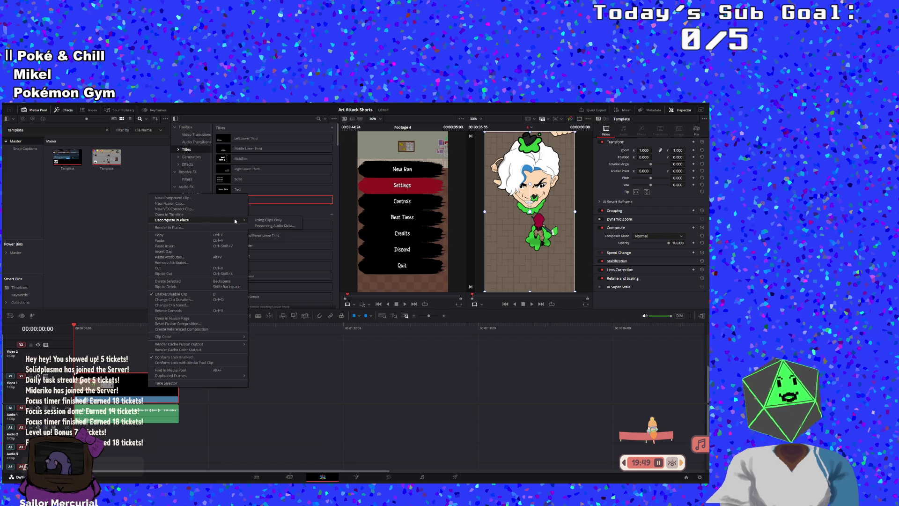
click(267, 220)
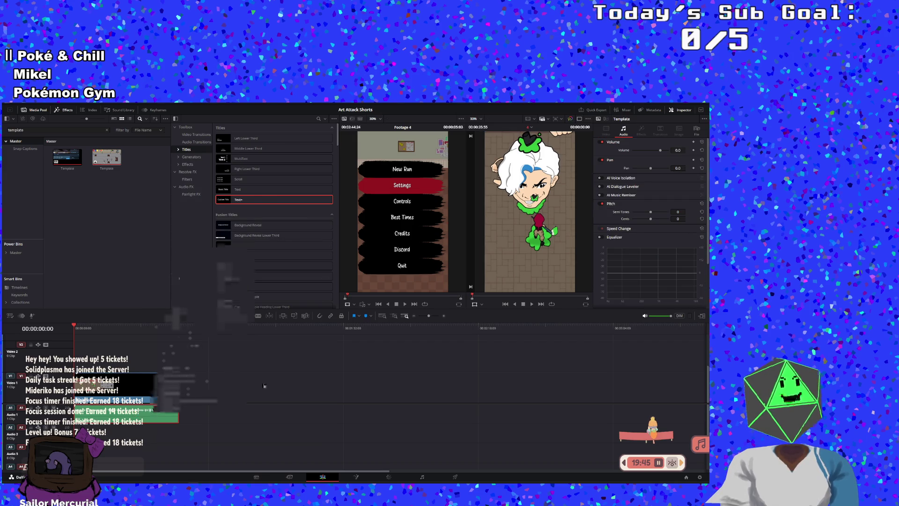
Step: Decompose the V1 Template compound clip in place using clips only
right_click(155, 388)
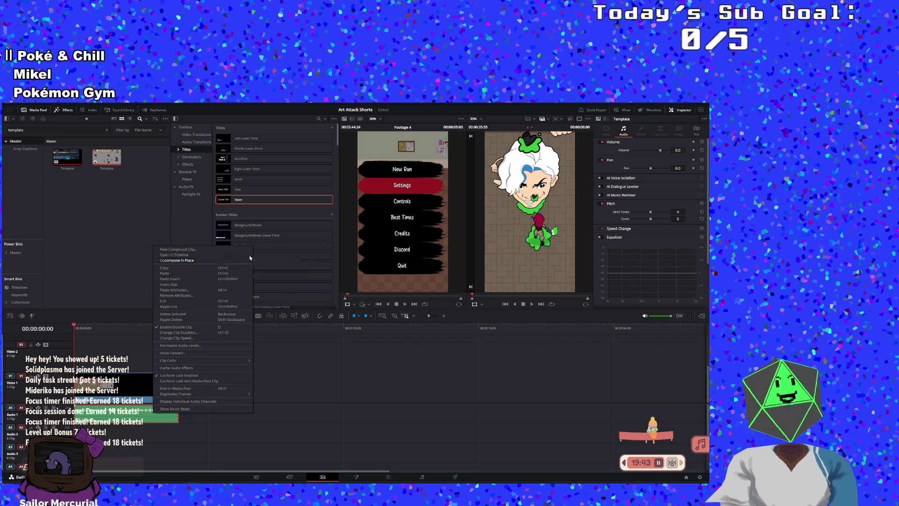
click(270, 264)
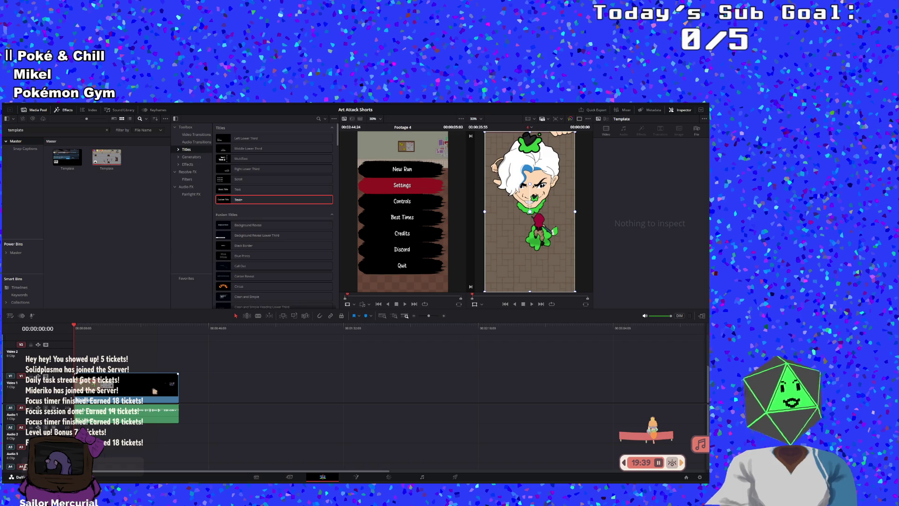
click(165, 379)
right_click(165, 379)
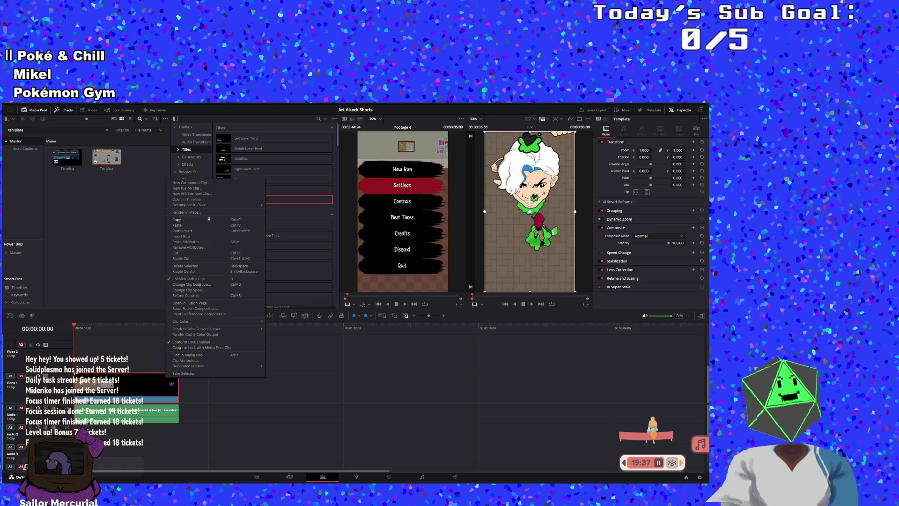
mouse_move(207, 205)
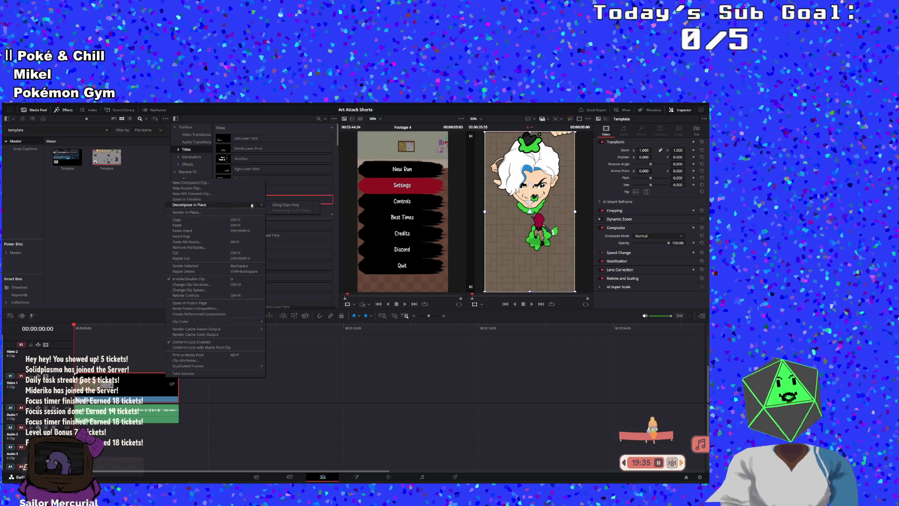
click(290, 204)
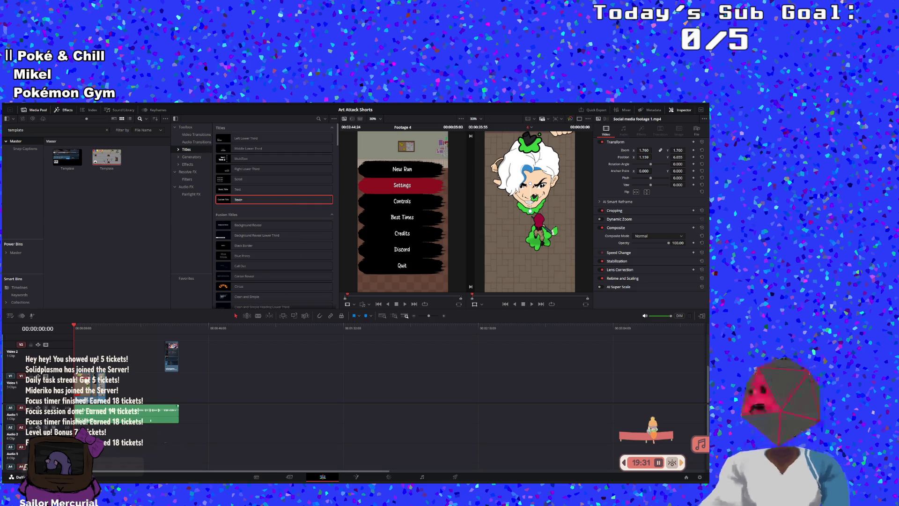
Step: Decompose the A1 audio compound clip into separate clips and play the timeline start
click(152, 421)
right_click(152, 421)
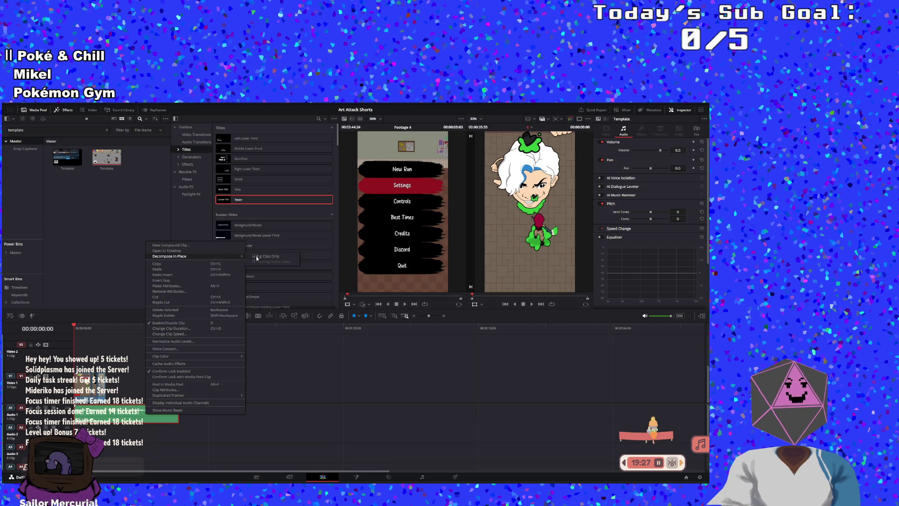
click(257, 256)
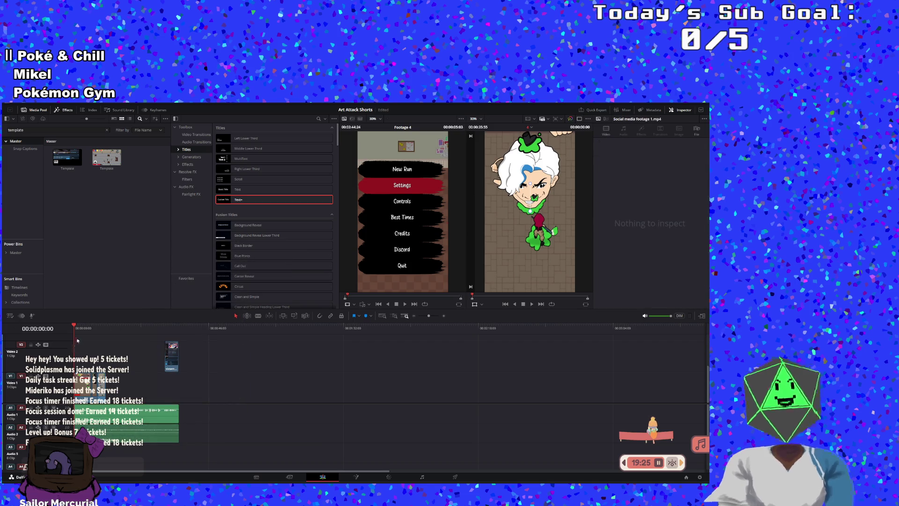
click(532, 305)
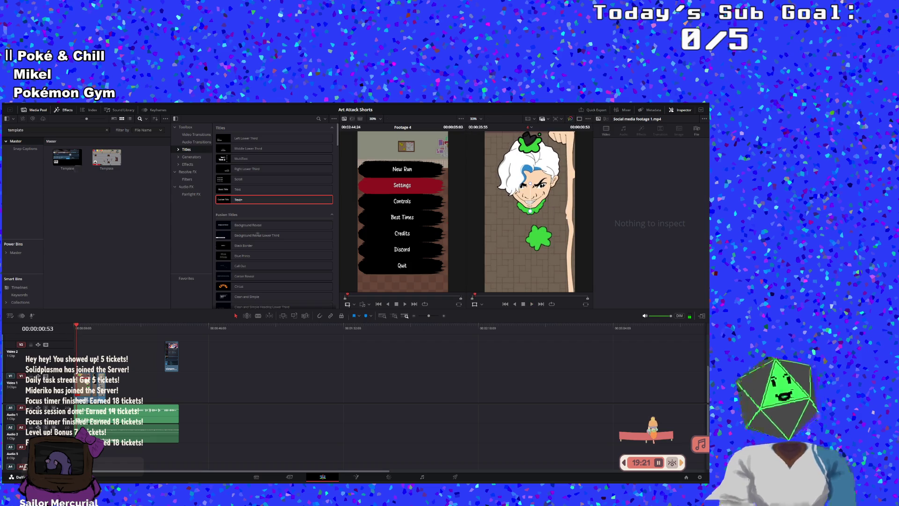
click(51, 133)
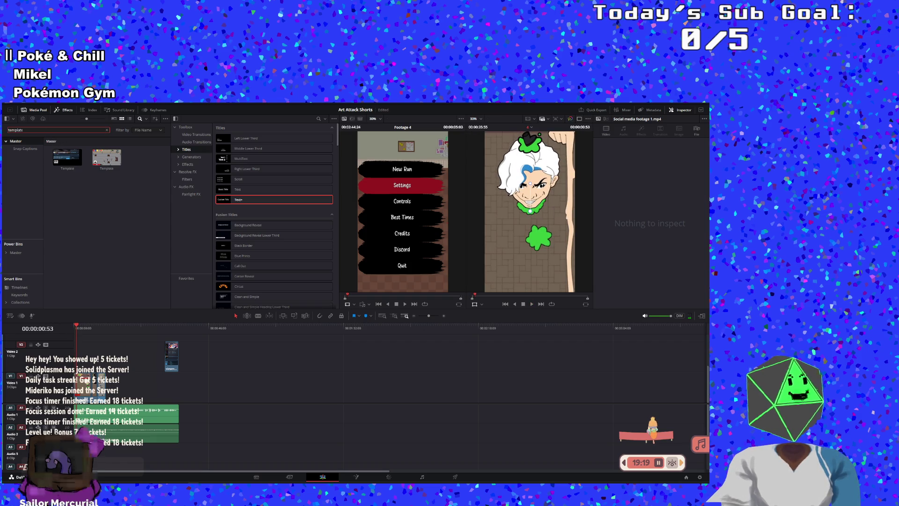
Step: Search the Media Pool for '4' and place short 4.wav at the start of Audio 1
key(BackSpace)
key(BackSpace)
key(BackSpace)
text(4)
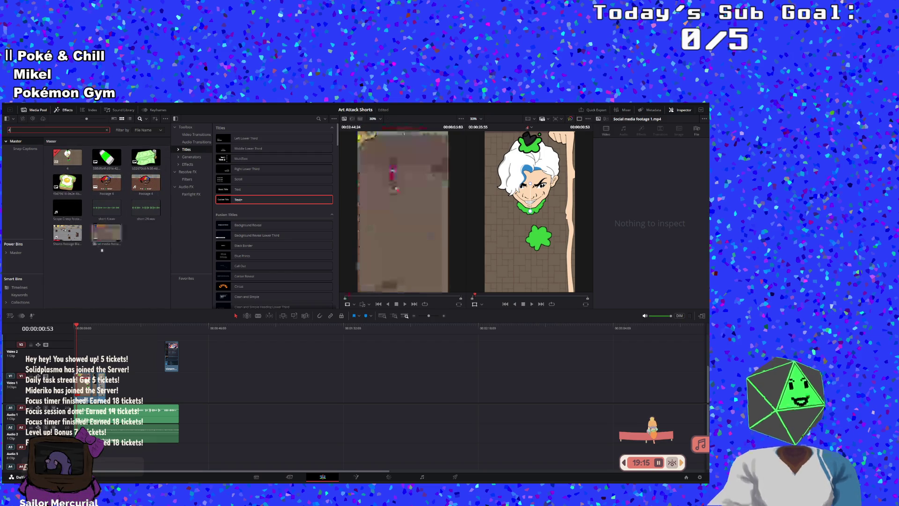
mouse_move(106, 208)
mouse_down()
mouse_move(187, 416)
mouse_move(184, 396)
mouse_move(184, 414)
mouse_move(410, 414)
mouse_up()
drag(236, 420, 128, 418)
Step: Move the Steam call-to-action clip earlier, delete the old voiceover, and shorten the Audio 2 clip
drag(172, 364, 153, 367)
click(353, 422)
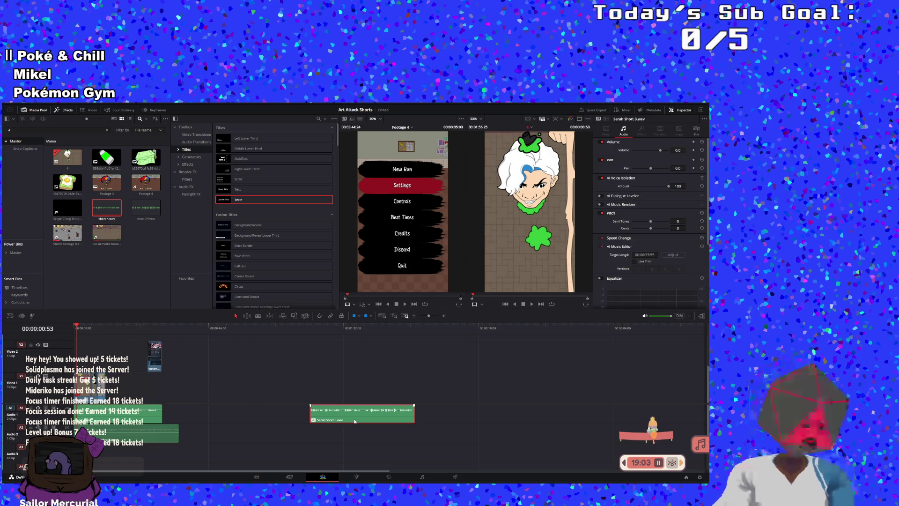
key(Delete)
drag(178, 431, 162, 432)
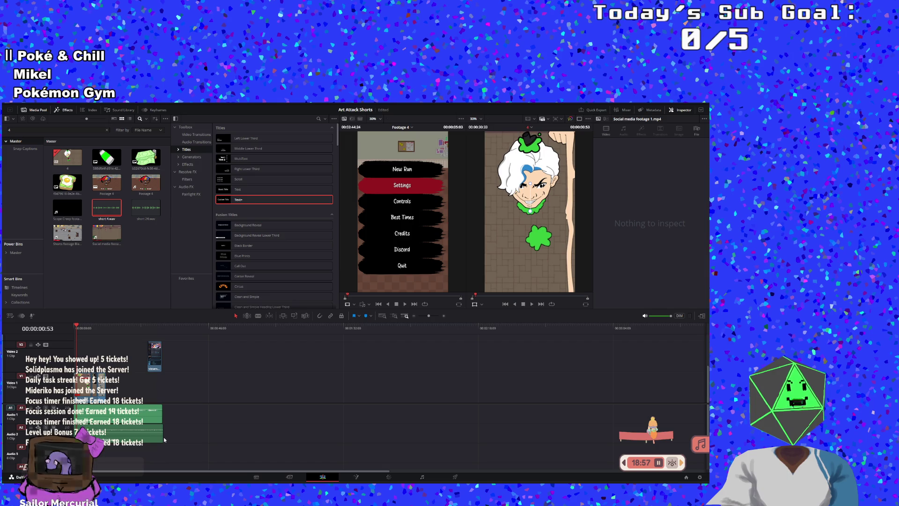
Step: Trim the Audio 2 clip's end slightly and play the edit from 00:00:00:00
drag(163, 433, 162, 434)
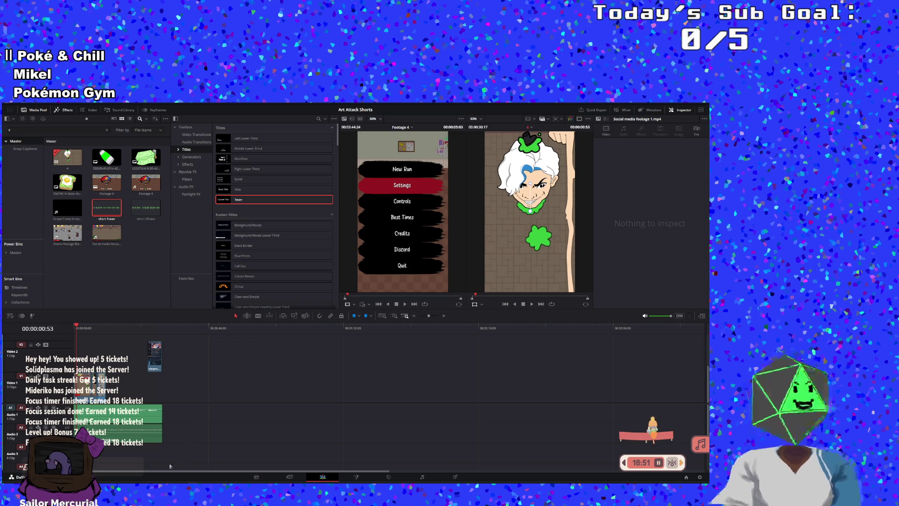
mouse_move(157, 478)
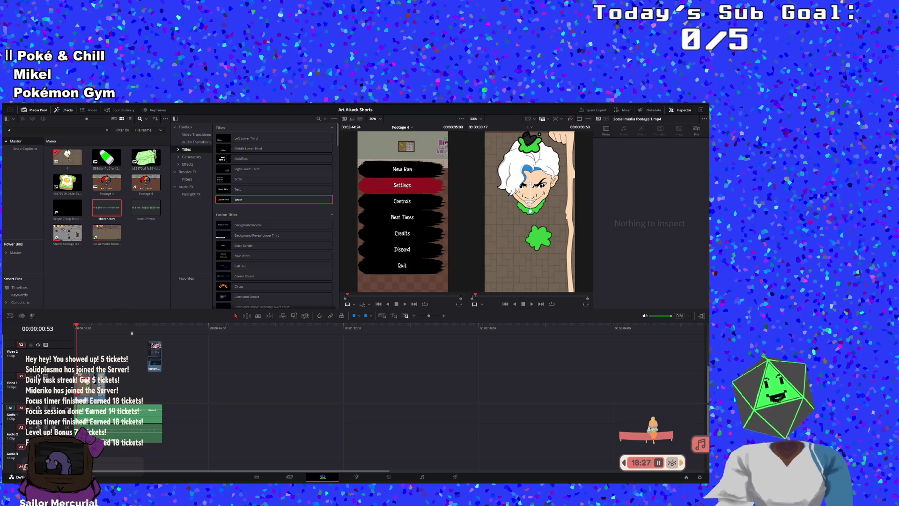
click(140, 360)
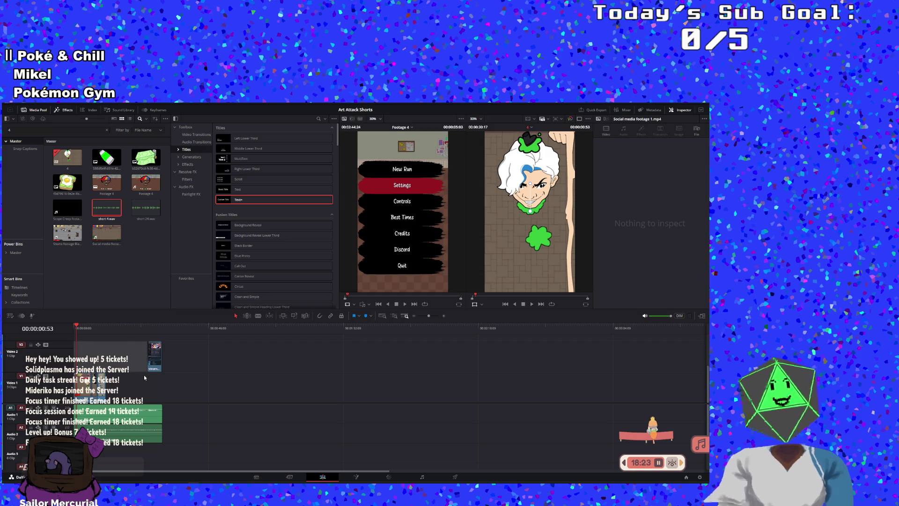
drag(79, 320, 74, 323)
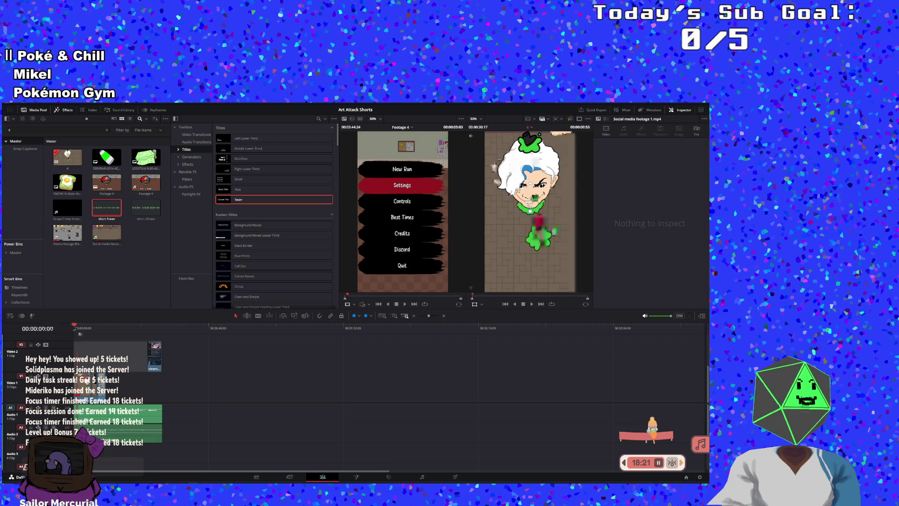
click(532, 305)
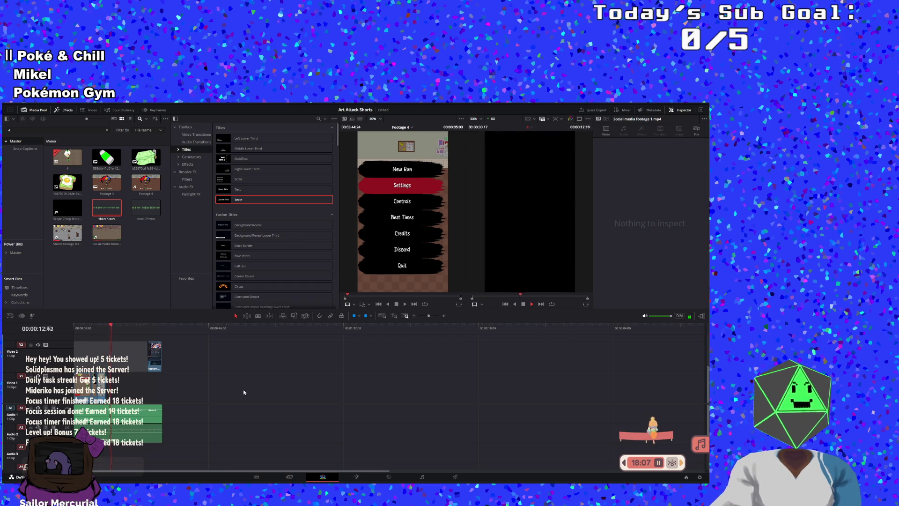
Step: Stop playback and search the media pool for 'night'
click(86, 328)
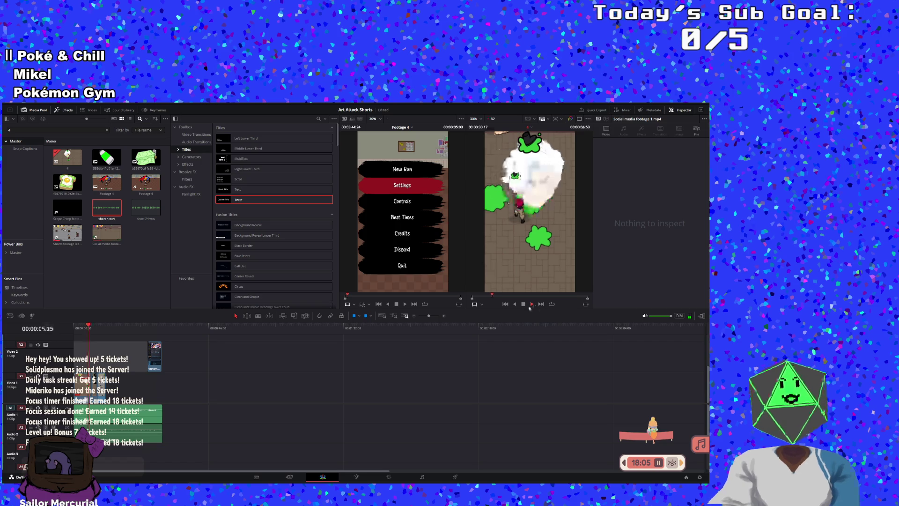
click(523, 304)
click(9, 130)
key(BackSpace)
text(night)
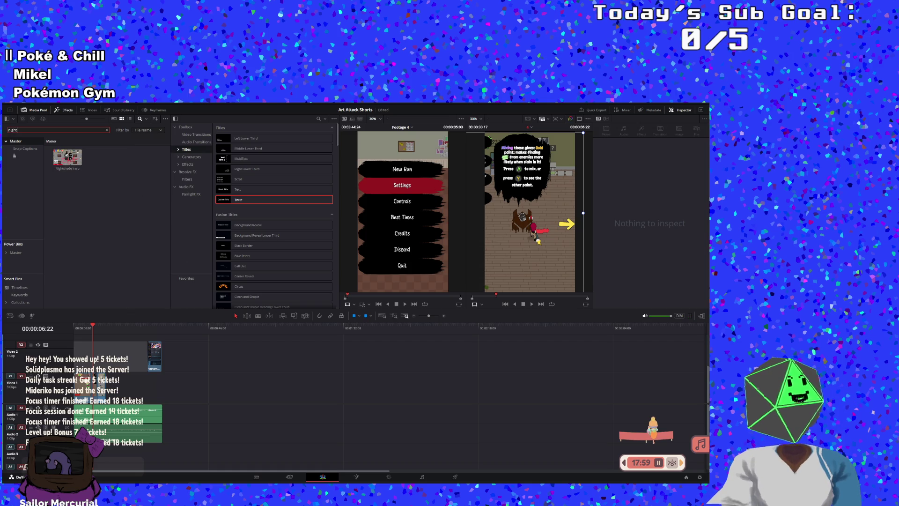
Step: Place Nightshade Intro on V1, delete its audio, and move it earlier in the timeline
mouse_move(67, 157)
mouse_down()
mouse_move(134, 387)
mouse_move(203, 416)
mouse_move(267, 419)
mouse_up()
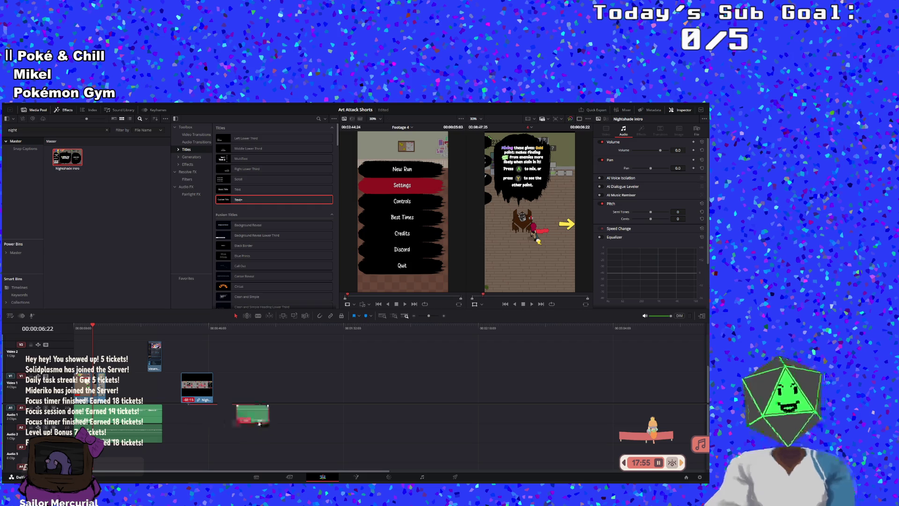
key(Delete)
click(187, 393)
drag(188, 394, 115, 396)
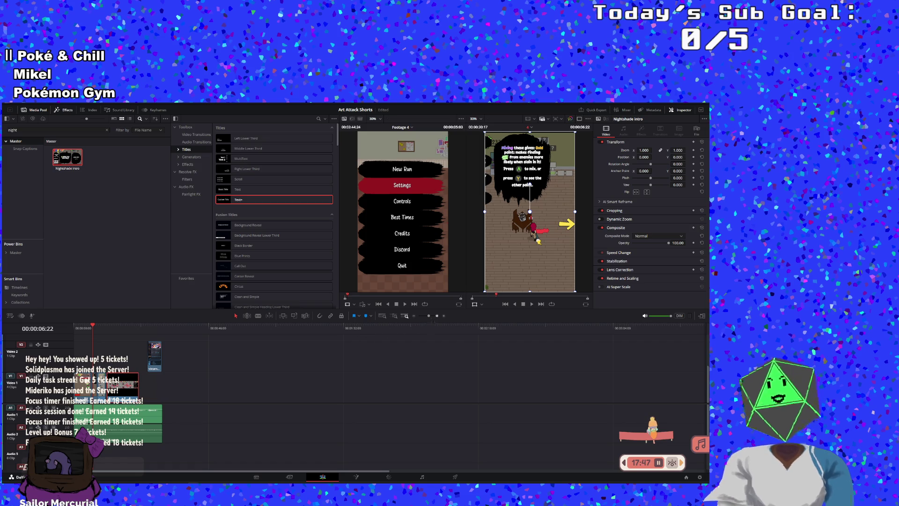
click(435, 315)
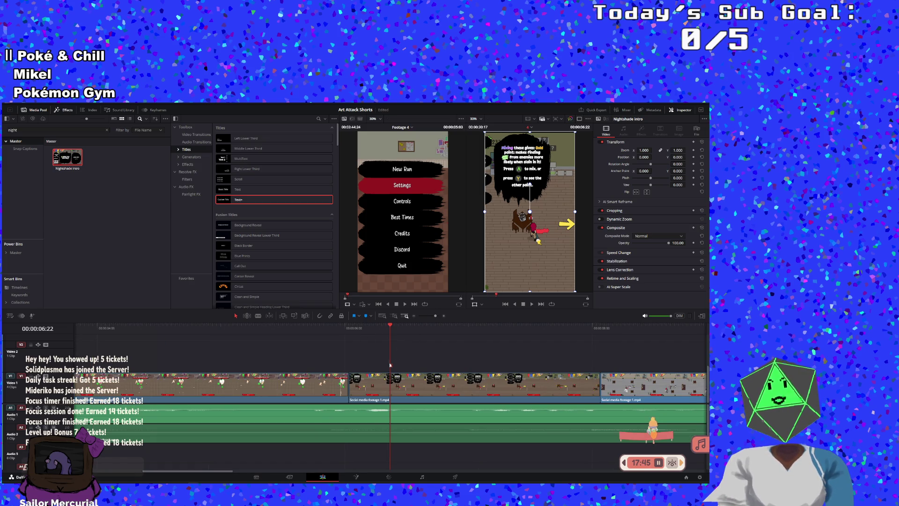
Step: Play the edit from the start, then stop and park the playhead near 16 seconds
click(532, 305)
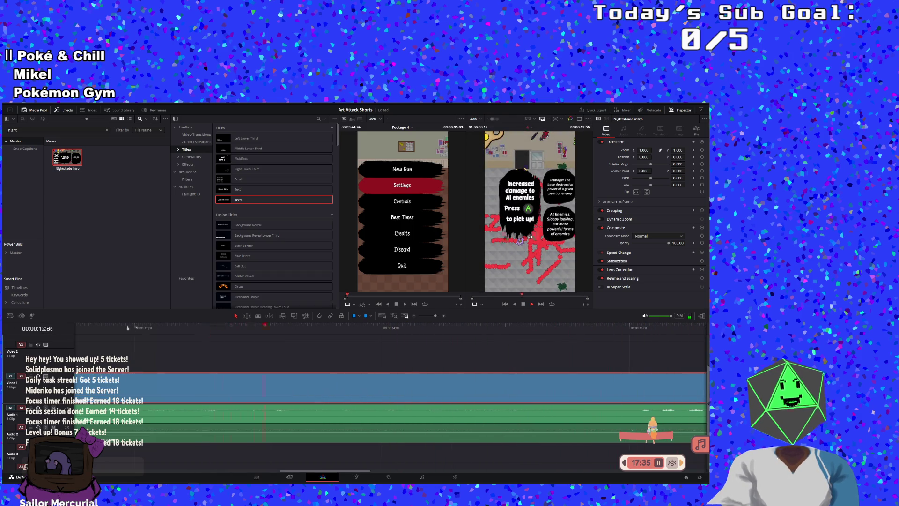
key(Home)
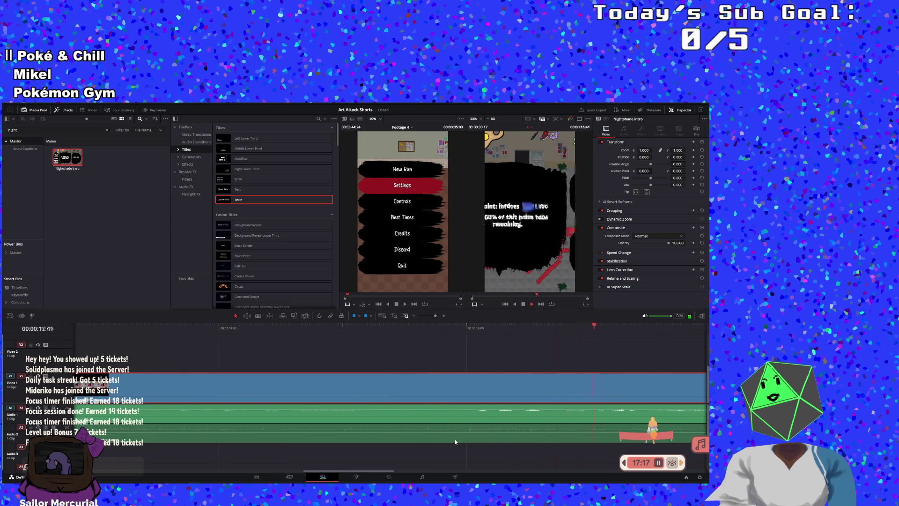
key(space)
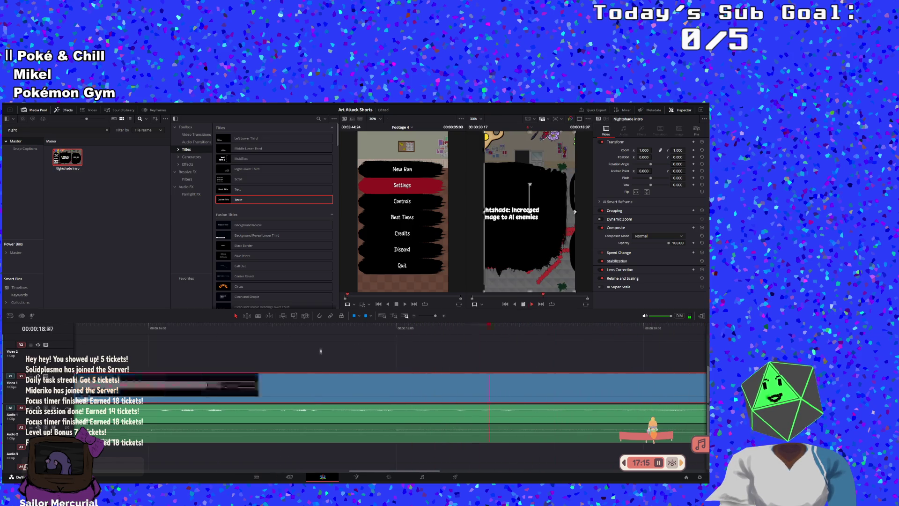
click(192, 336)
drag(192, 337, 188, 337)
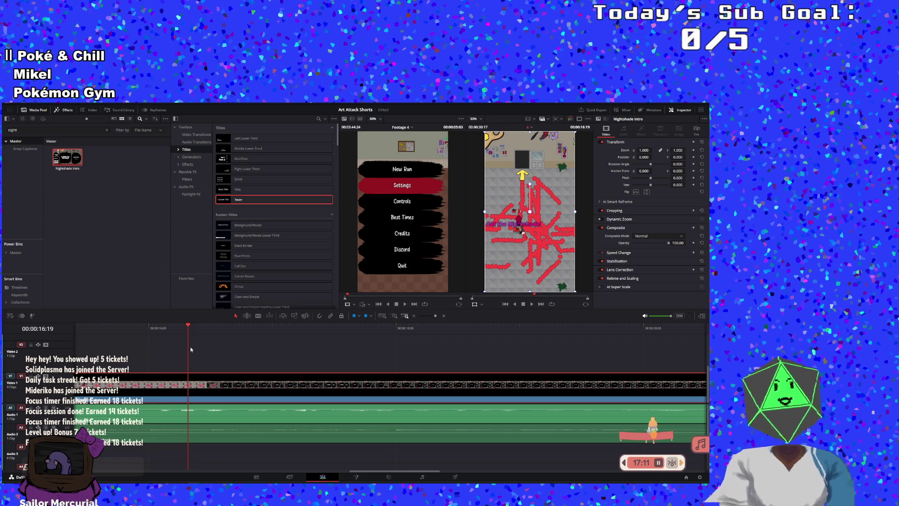
Step: Scrub the Nightshade section, return to the red-painted gameplay frame, and start Snipping Tool
click(198, 335)
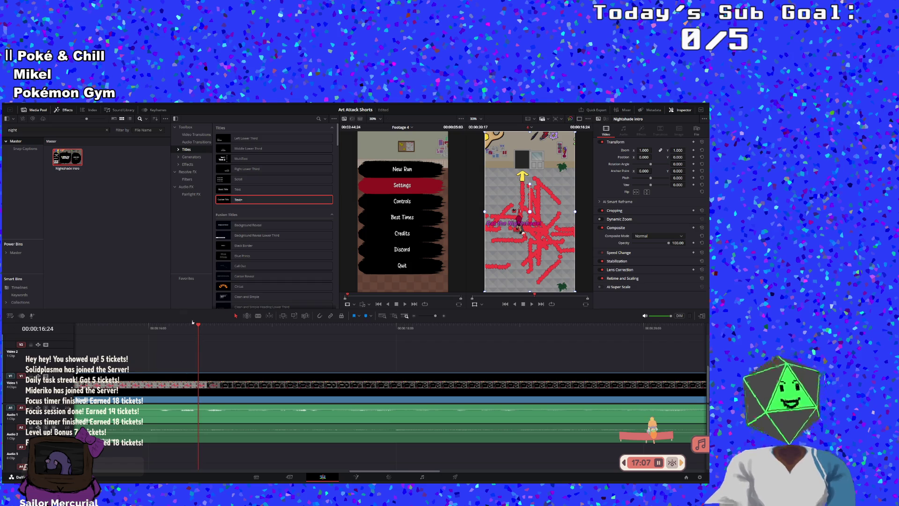
mouse_move(199, 329)
mouse_down()
mouse_move(220, 328)
mouse_move(203, 333)
mouse_up()
key(space)
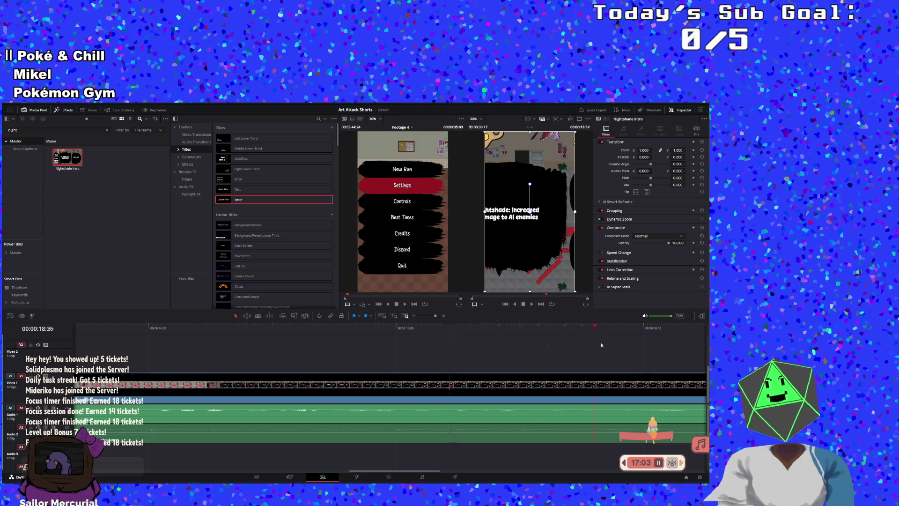
drag(345, 328, 141, 329)
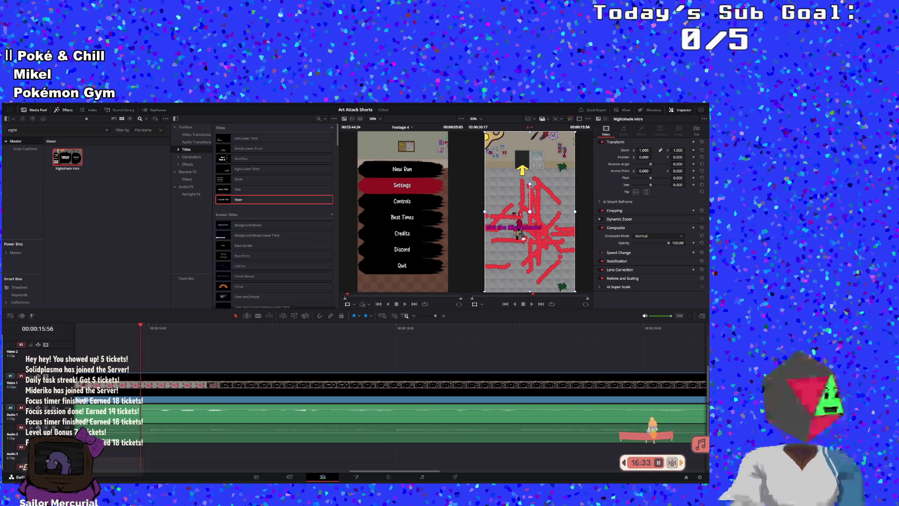
key(super+shift+s)
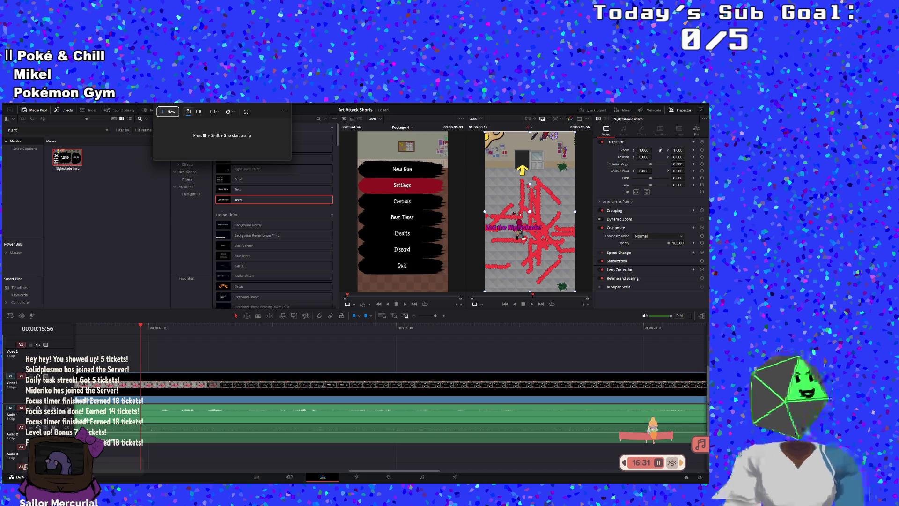
Step: Take a new Snipping Tool snip of the Nightshade webpage
click(168, 111)
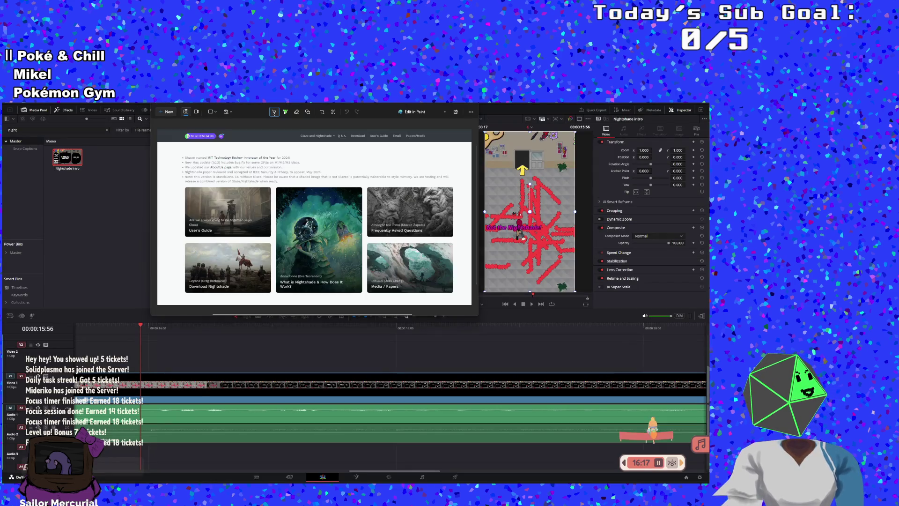
click(190, 350)
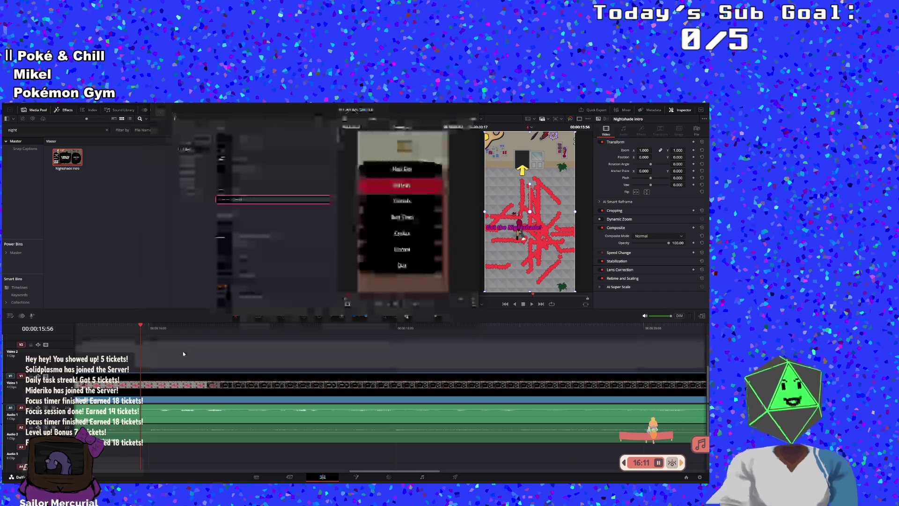
key(alt+Tab)
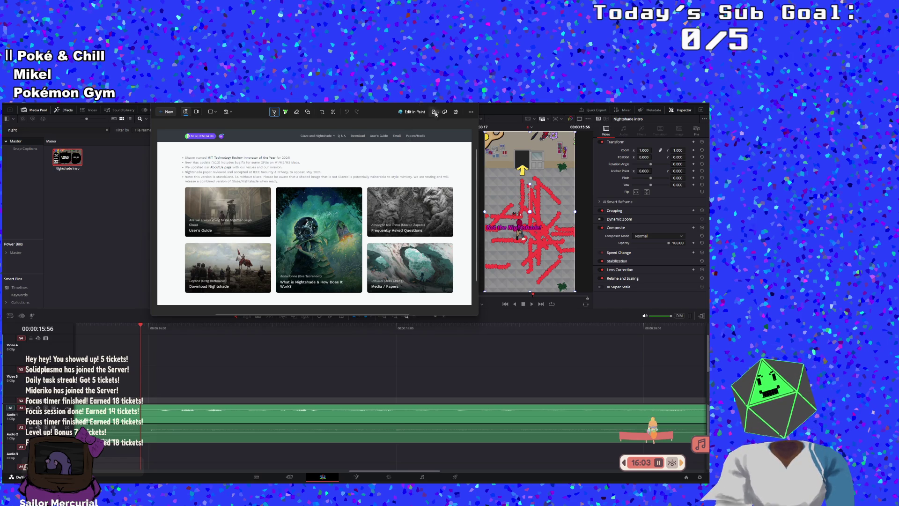
Step: Save the snip as a PNG named nightshade webpage in Documents > Art Attack
click(434, 112)
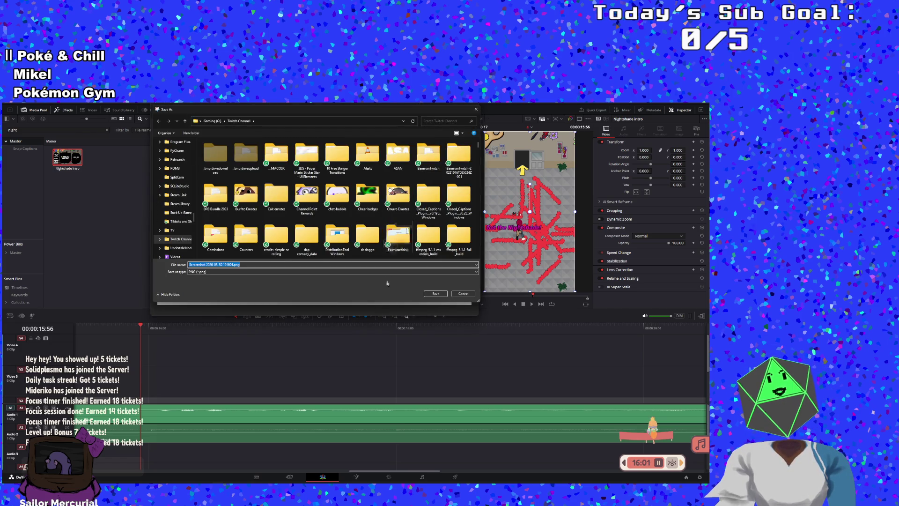
scroll(178, 201, up, 5)
scroll(190, 200, up, 10)
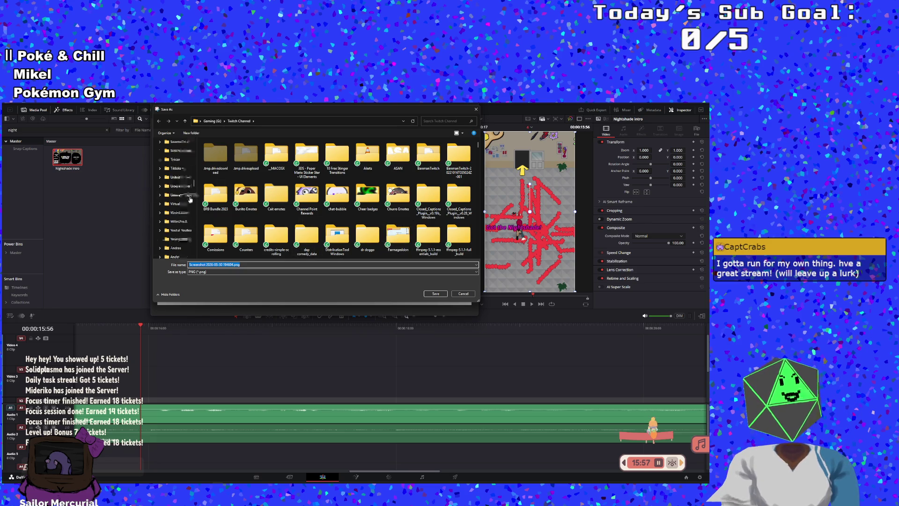
scroll(190, 200, up, 5)
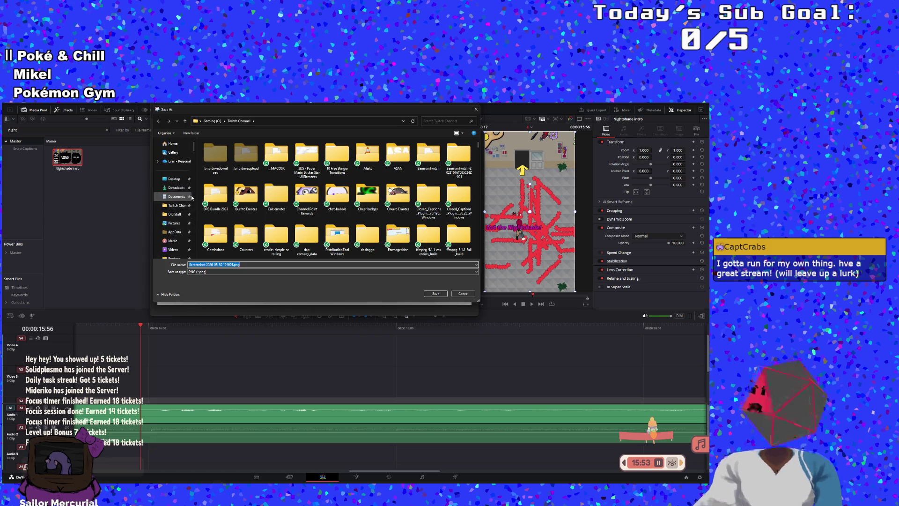
scroll(183, 206, down, 3)
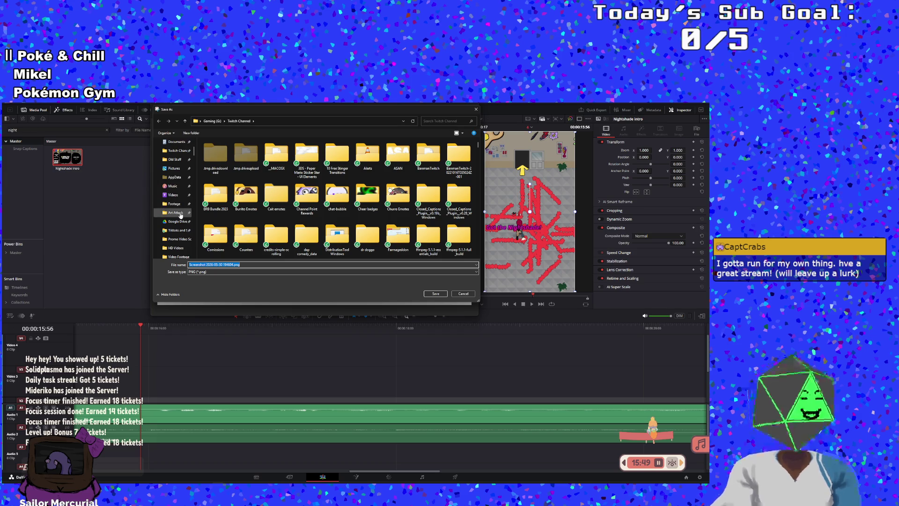
click(180, 213)
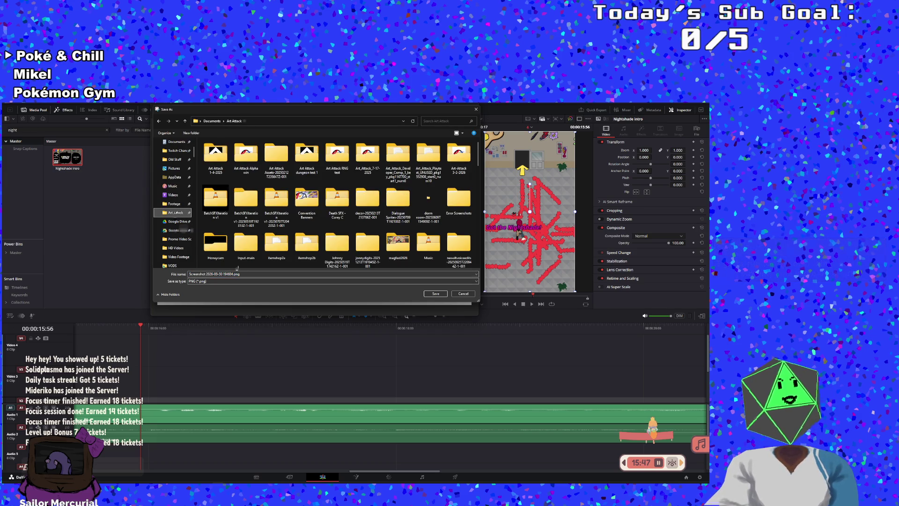
text(ni)
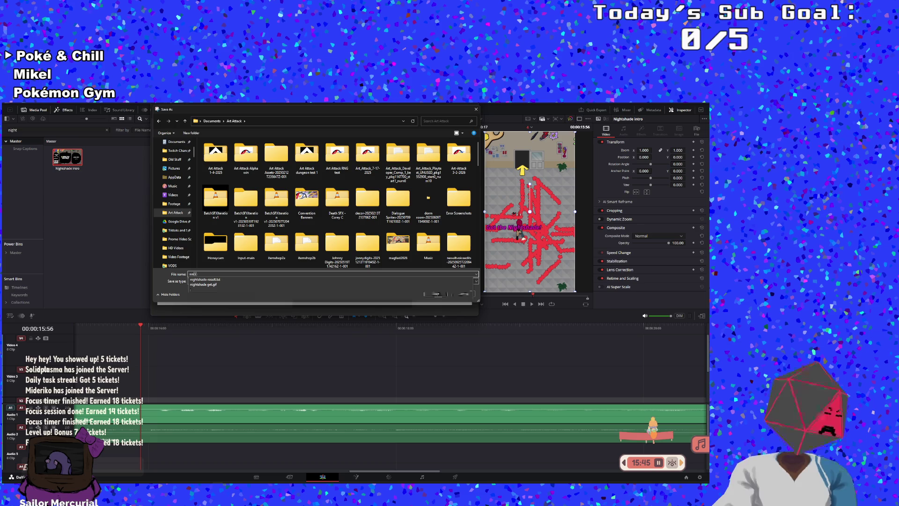
text(ghtshade)
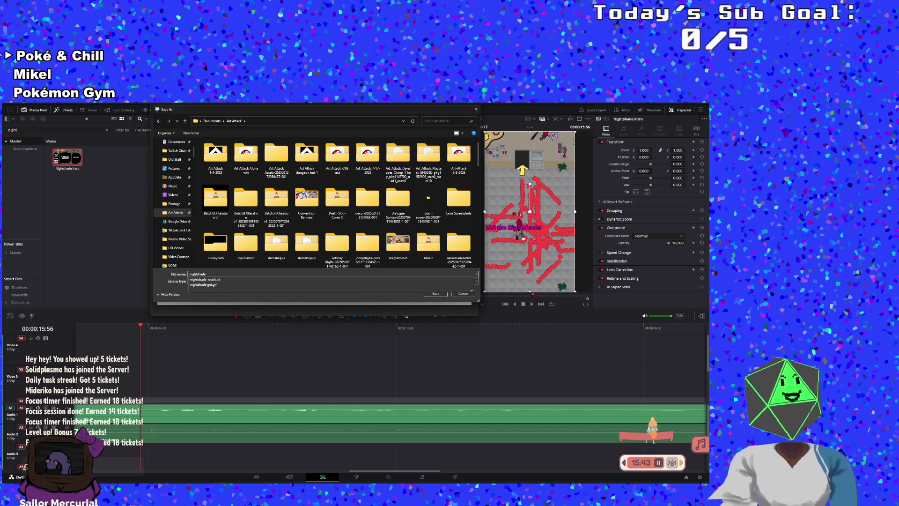
text( wheel)
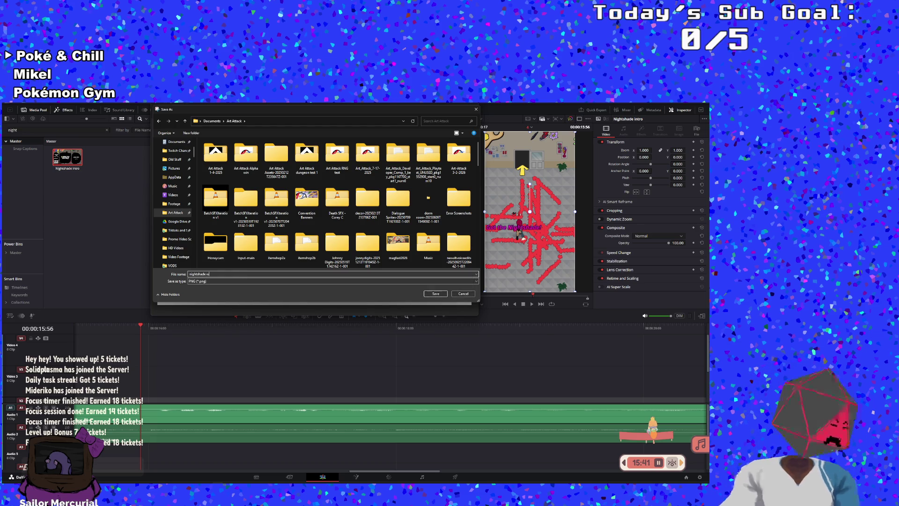
key(Return)
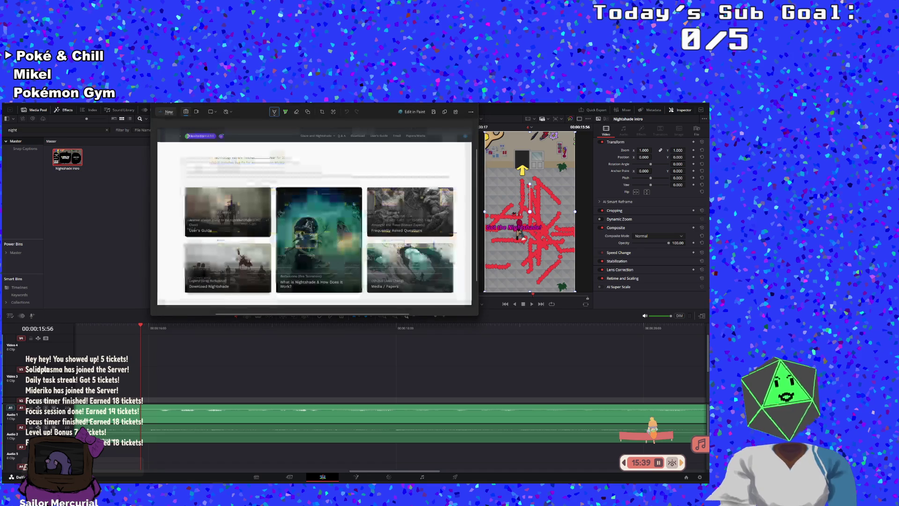
click(472, 103)
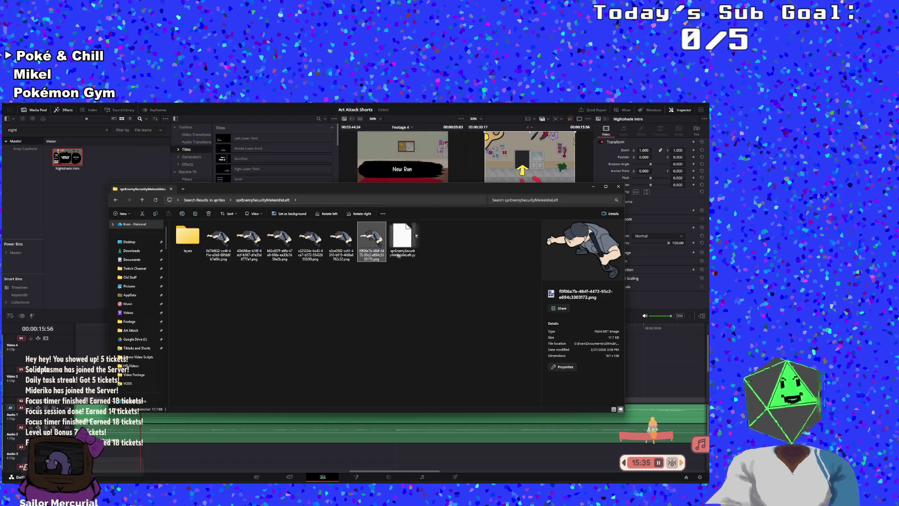
Step: Place the nightshade webpage image above the gameplay, earlier in the edit, and preview it
mouse_move(433, 190)
mouse_down()
mouse_move(263, 215)
mouse_move(0, 220)
mouse_up()
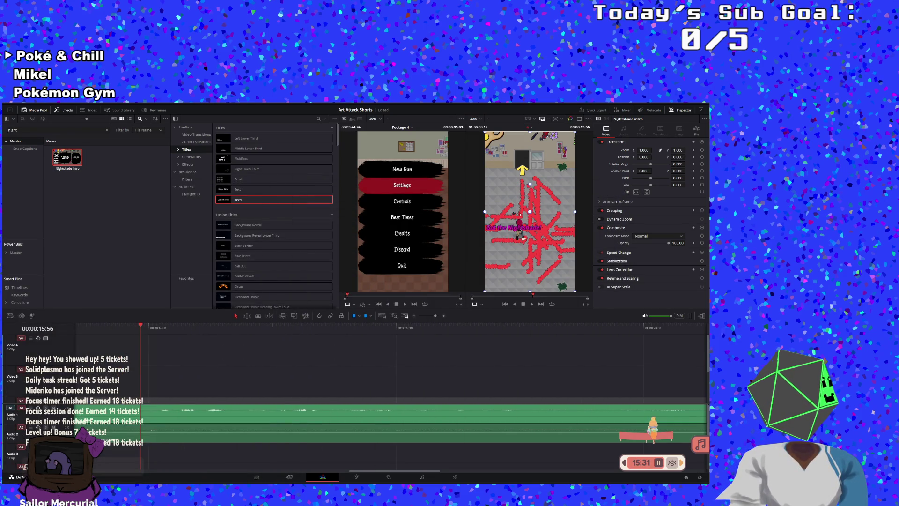
drag(139, 386, 283, 380)
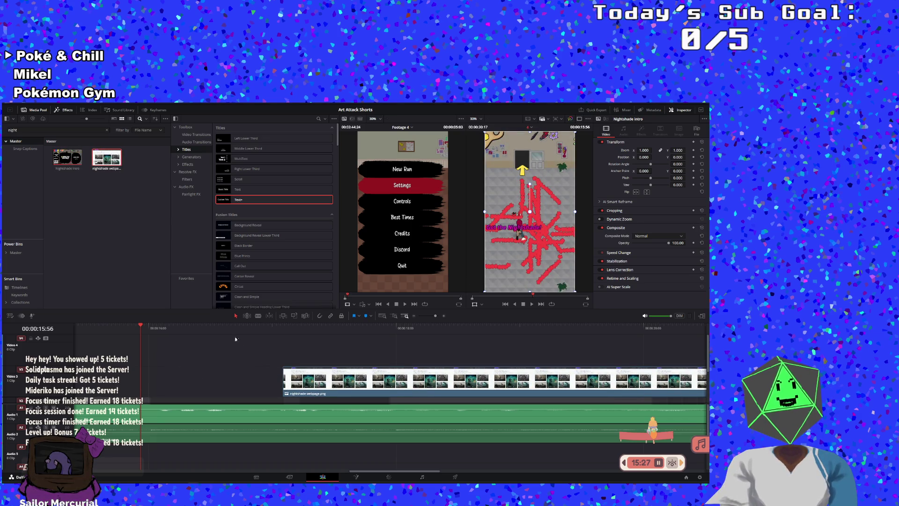
drag(341, 393, 200, 387)
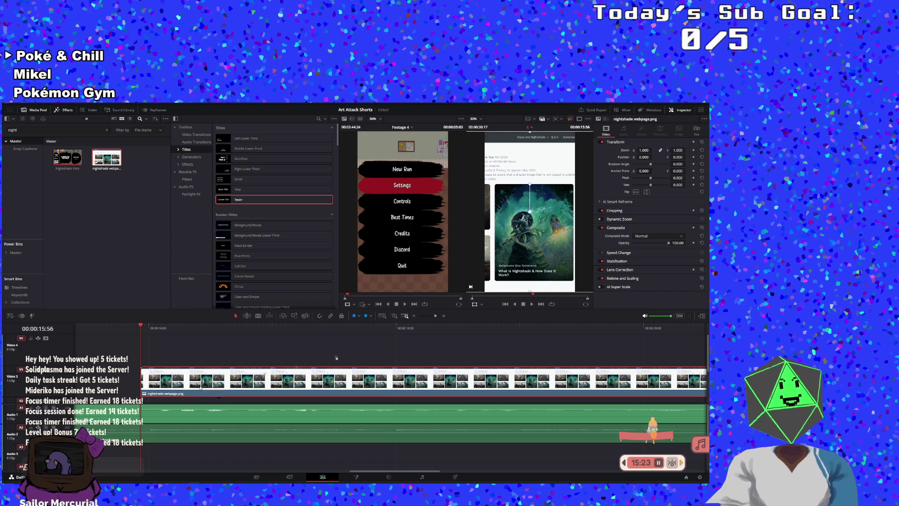
key(Up)
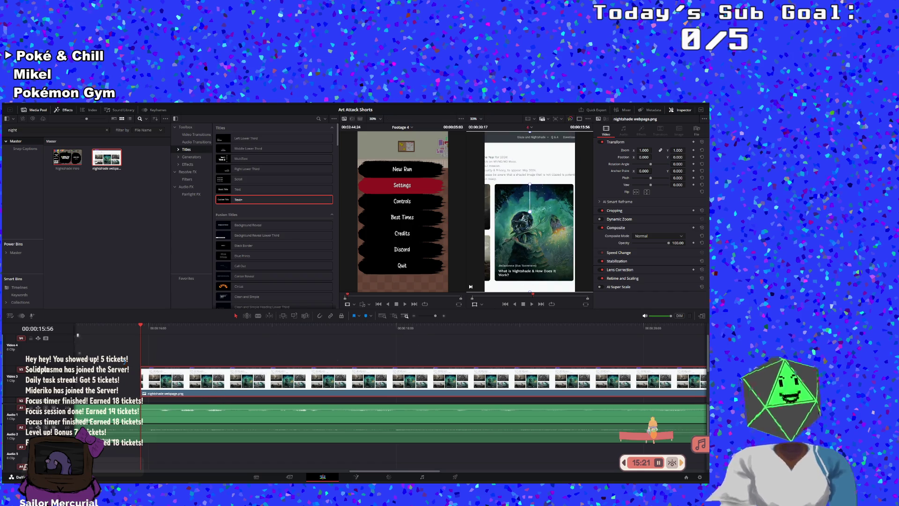
click(531, 304)
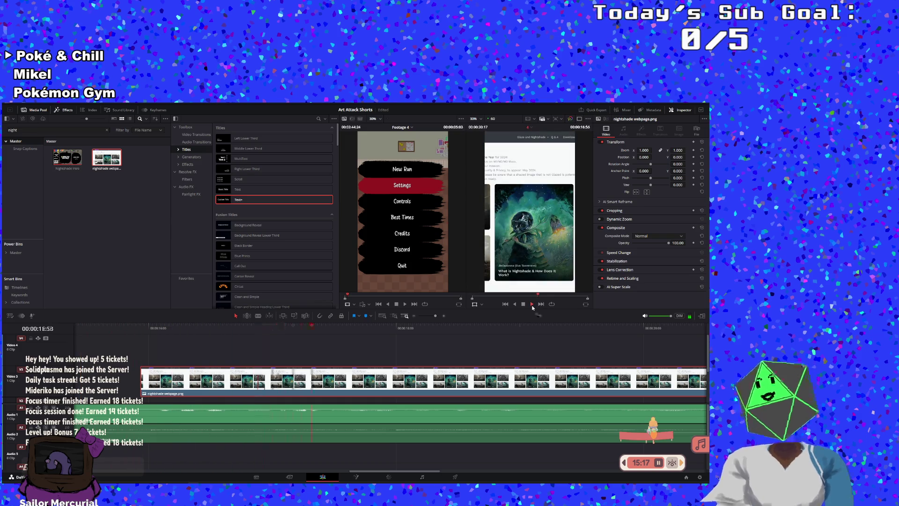
click(531, 304)
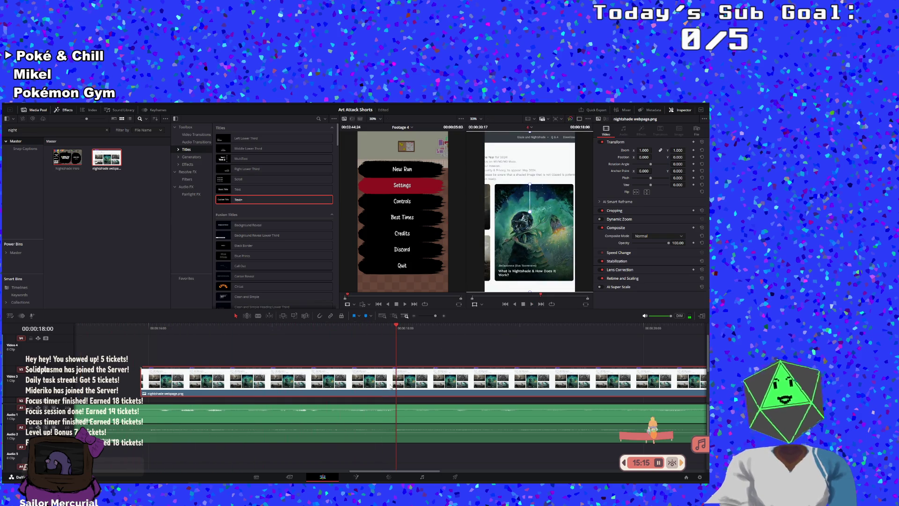
Step: Zoom the webpage image to 1.100, shift it sideways and down, and fade it in
mouse_move(643, 150)
mouse_down()
mouse_move(618, 150)
mouse_move(656, 150)
mouse_up()
drag(565, 222, 595, 224)
drag(616, 257, 616, 263)
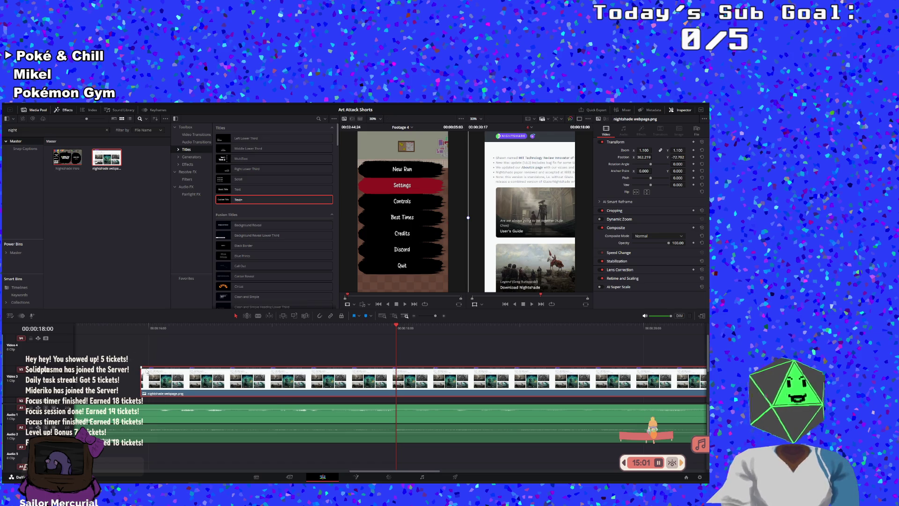
mouse_move(146, 369)
mouse_down()
mouse_move(189, 368)
mouse_move(180, 370)
mouse_up()
drag(540, 298, 534, 298)
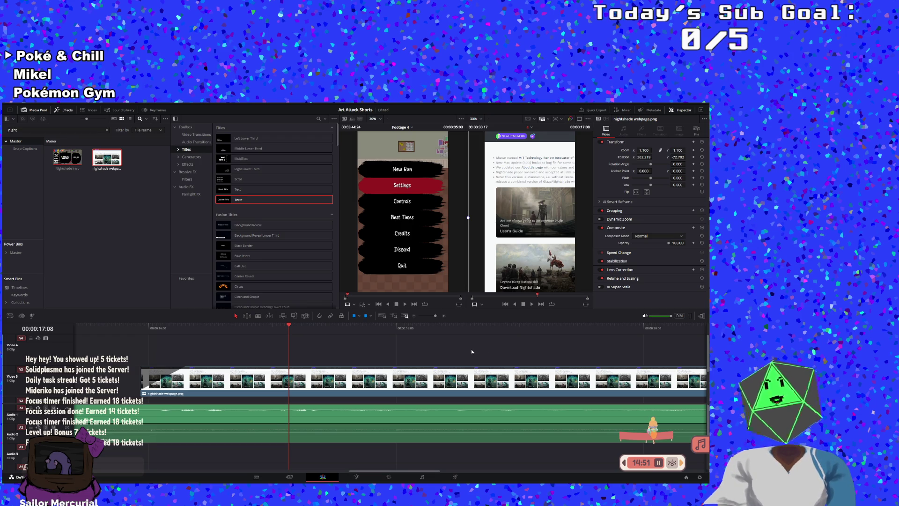
Step: Keyframe the webpage position at the pan start, slide it left at the end, and save
click(183, 327)
mouse_move(184, 327)
mouse_down()
mouse_move(282, 333)
mouse_move(273, 338)
mouse_up()
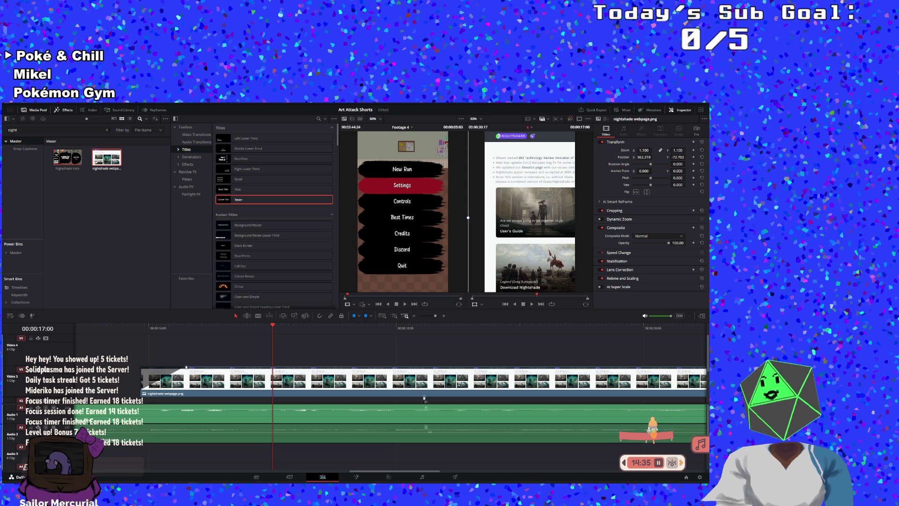
click(694, 157)
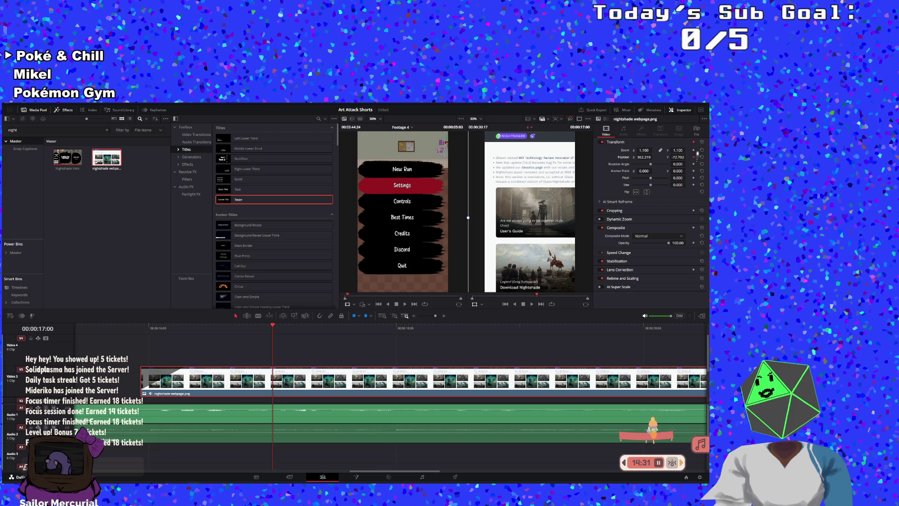
key(Right)
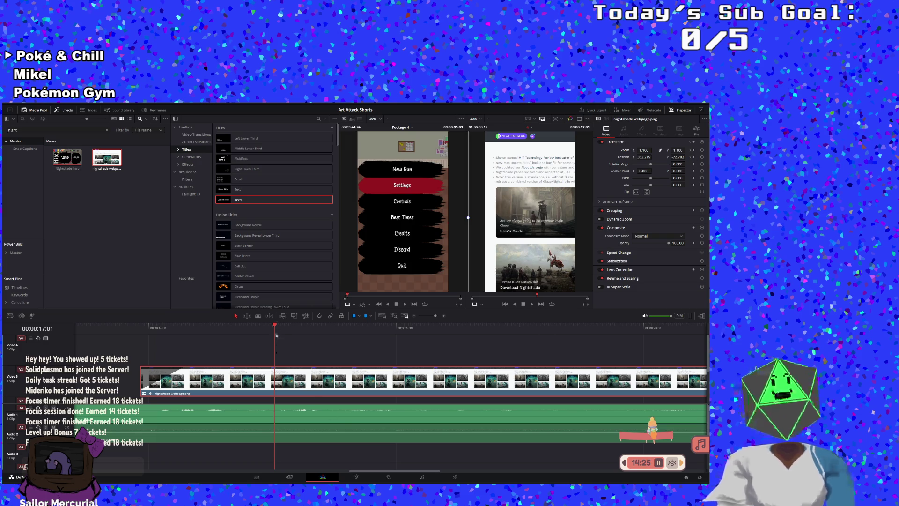
drag(275, 328, 491, 335)
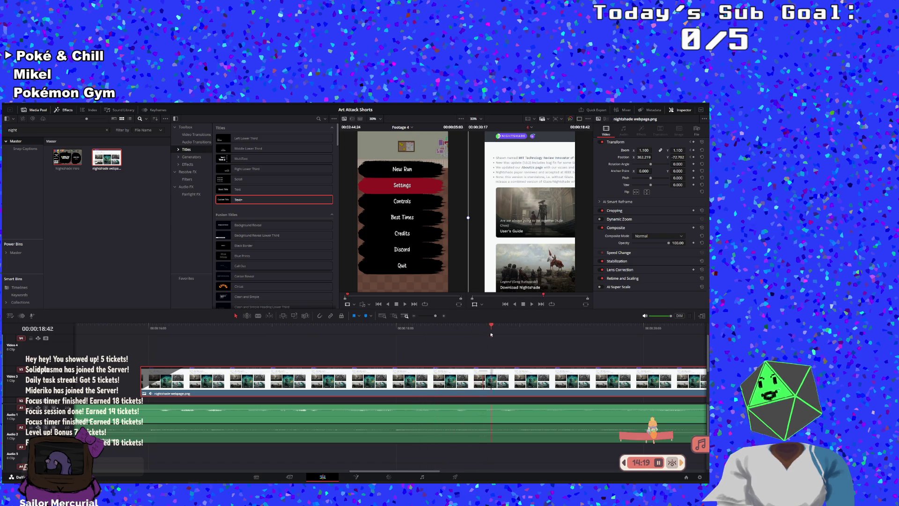
mouse_move(506, 234)
mouse_down()
mouse_move(318, 252)
mouse_move(336, 257)
mouse_up()
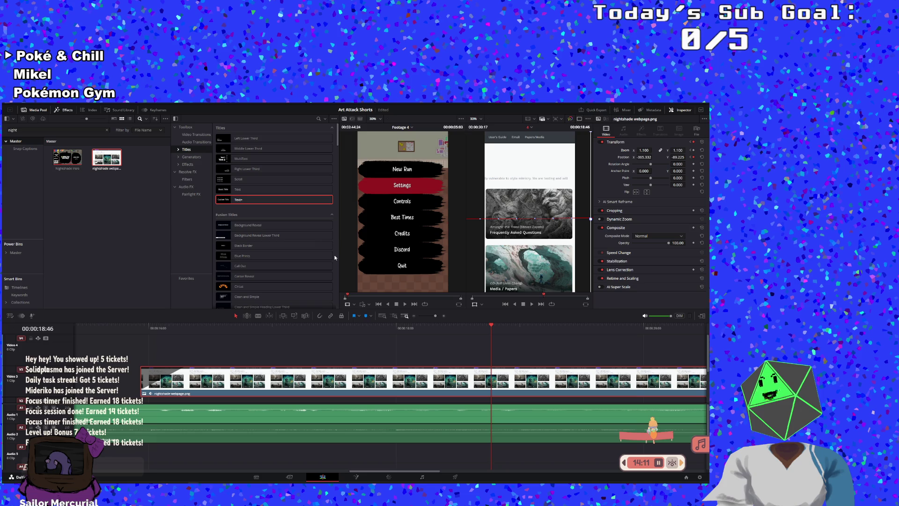
key(ctrl+s)
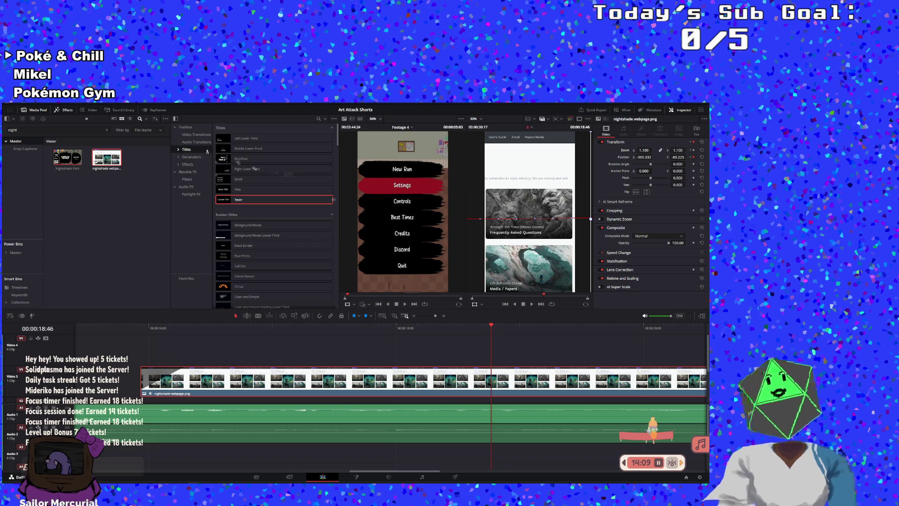
click(158, 111)
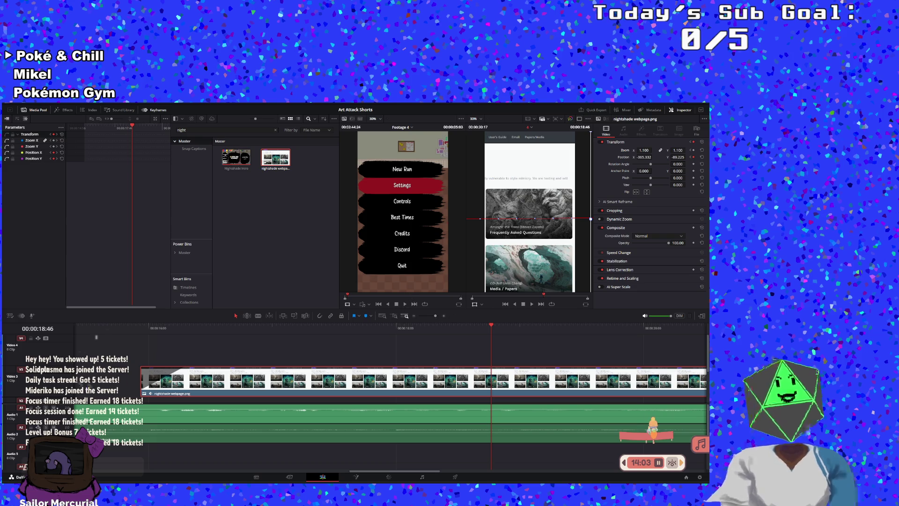
Step: Play back the webpage pan and select its end keyframes in the Keyframes editor
click(132, 326)
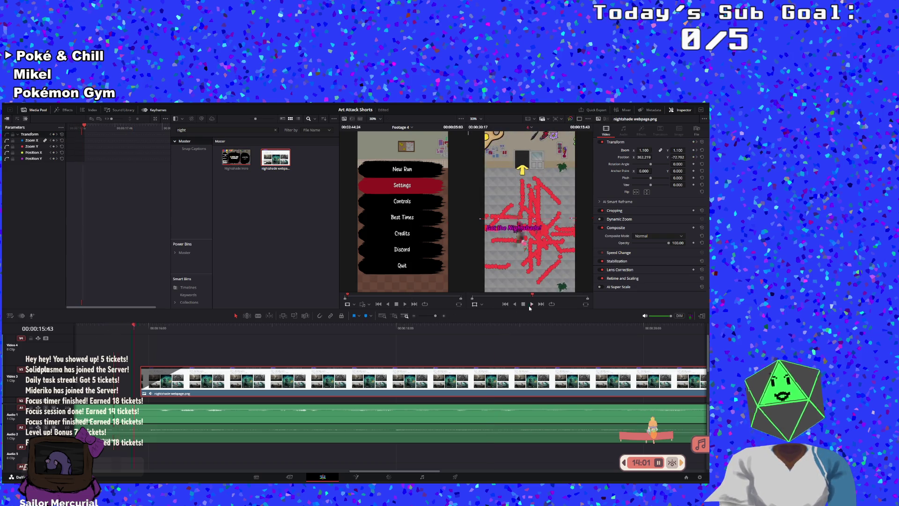
click(531, 304)
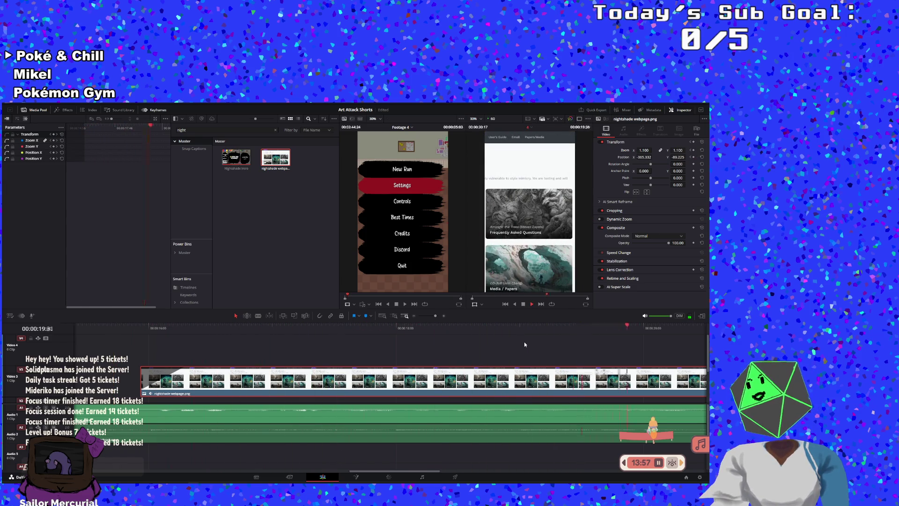
key(space)
click(215, 331)
drag(111, 131, 123, 160)
click(138, 158)
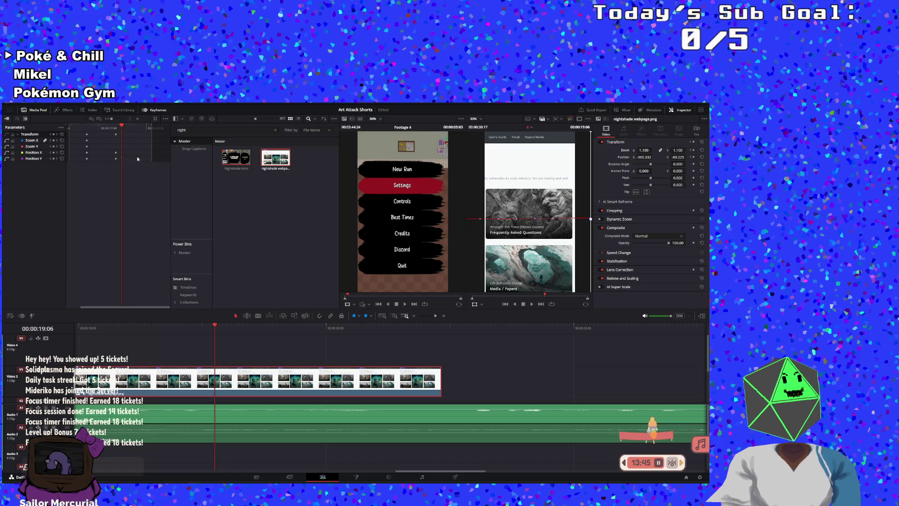
key(space)
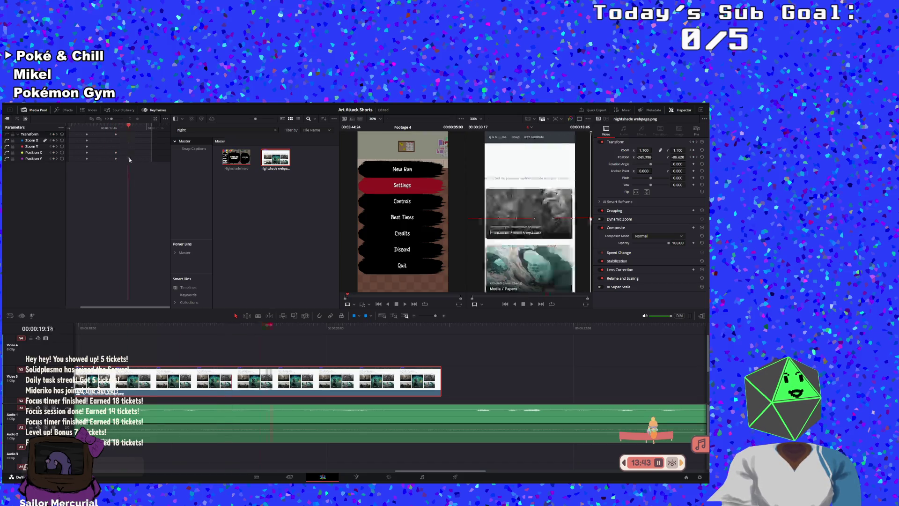
mouse_move(109, 133)
mouse_down()
mouse_move(129, 166)
mouse_move(149, 161)
mouse_up()
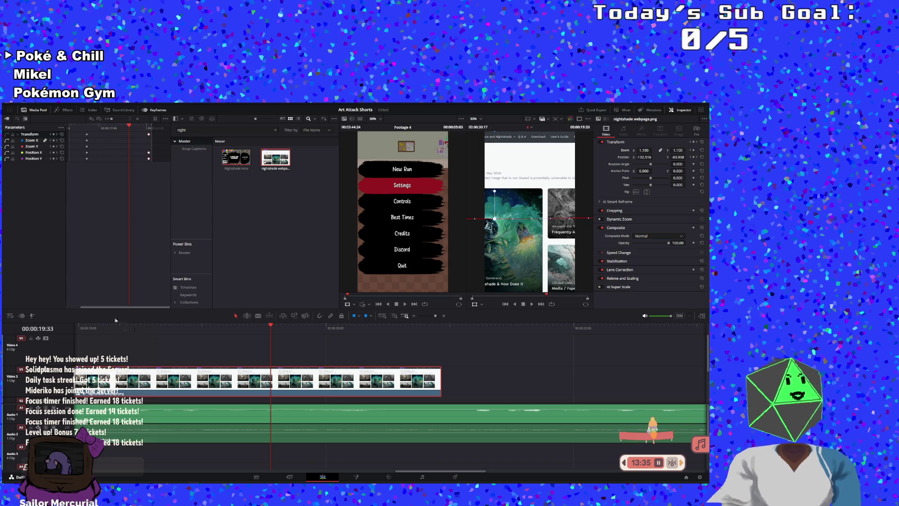
Step: Play the Short from the beginning and zoom the timeline out to show the whole edit
key(Home)
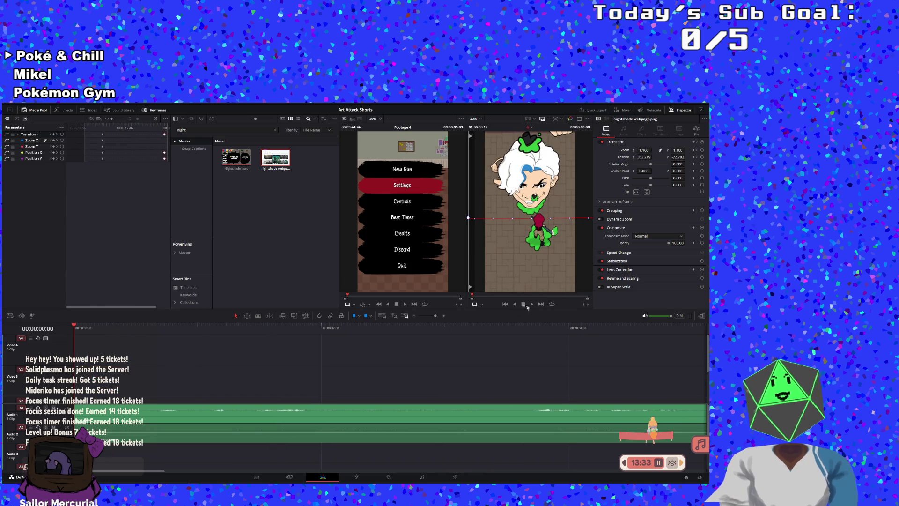
click(531, 304)
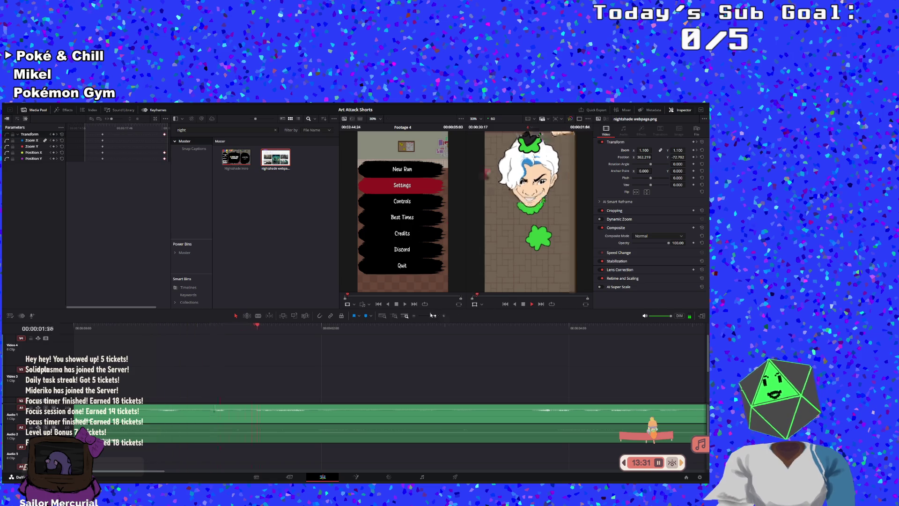
drag(435, 316, 427, 316)
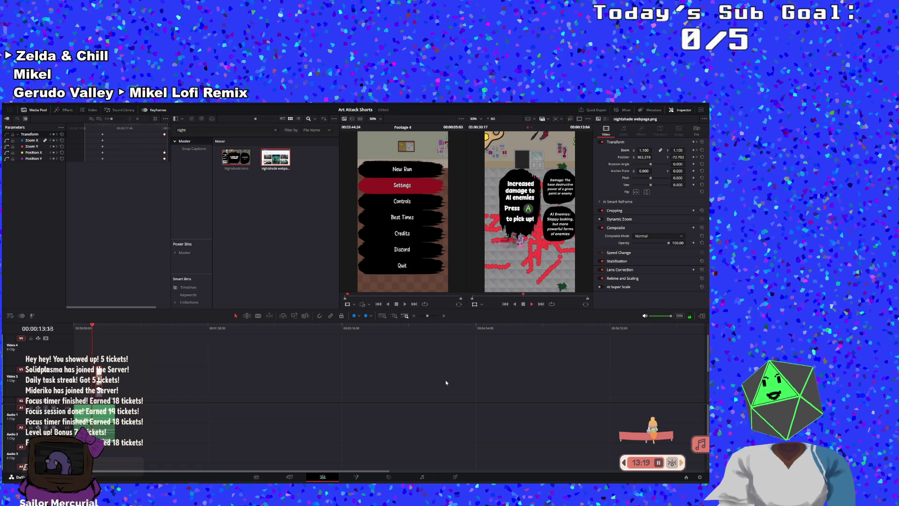
Step: Stop playback, return to the start of the edit and zoom the timeline in
key(space)
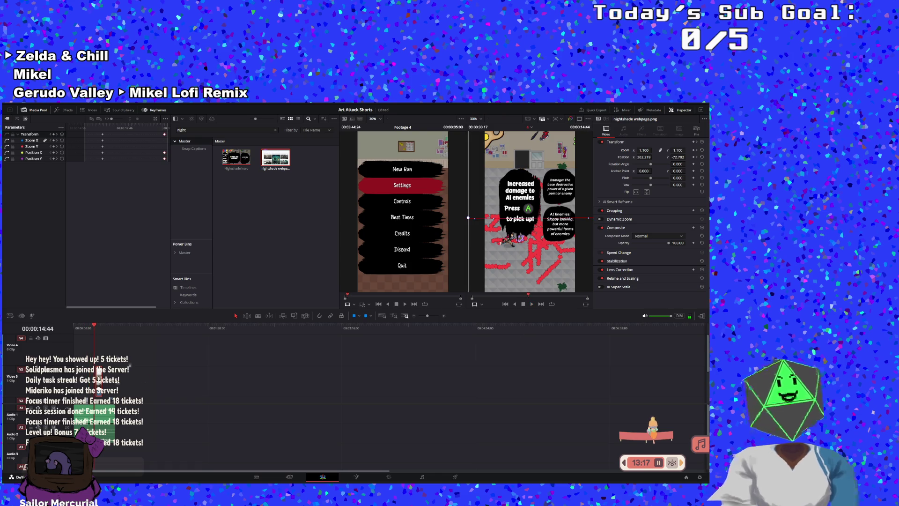
click(76, 330)
scroll(139, 359, down, 2)
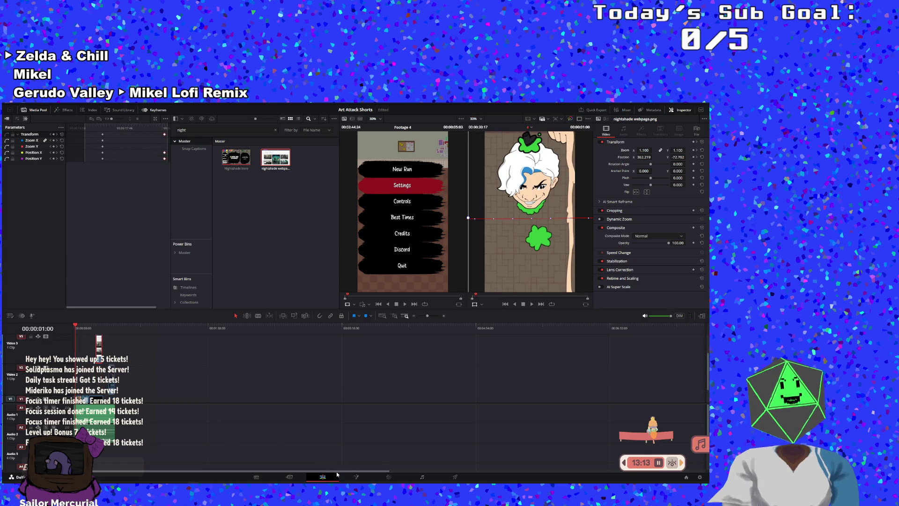
drag(74, 328, 62, 329)
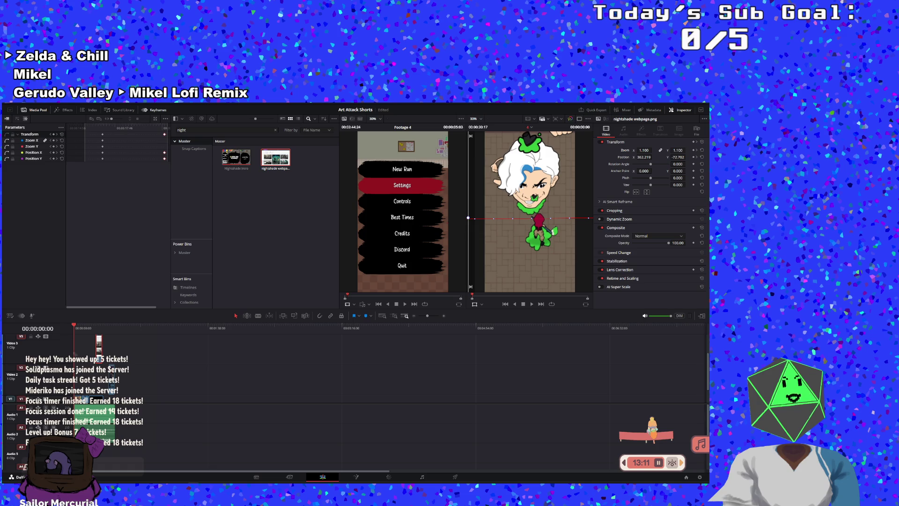
scroll(98, 361, down, 2)
Step: Check the gameplay clips' transform values, then select the Nightshade intro clip on V1
click(96, 389)
click(94, 394)
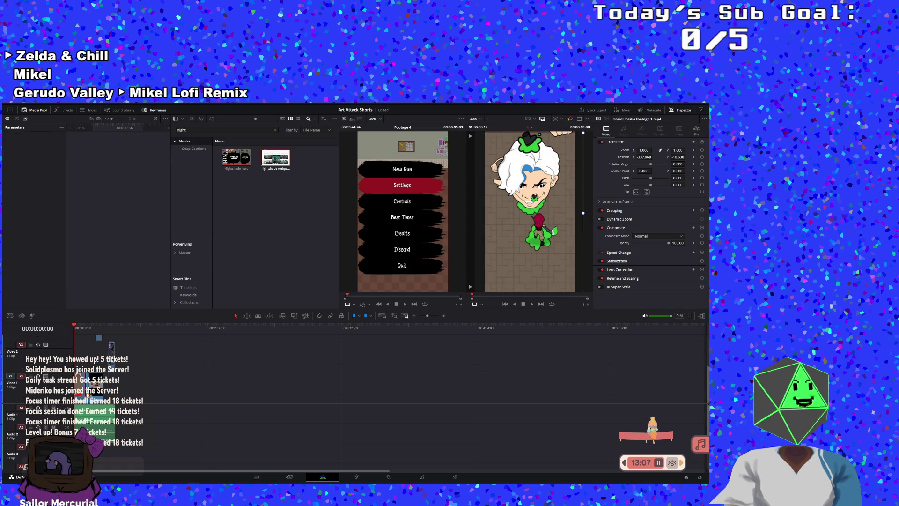
click(90, 396)
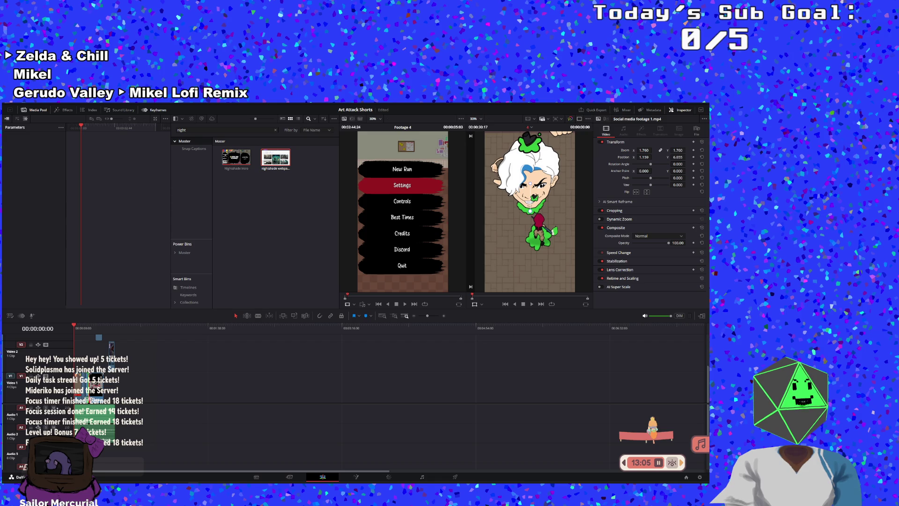
click(88, 398)
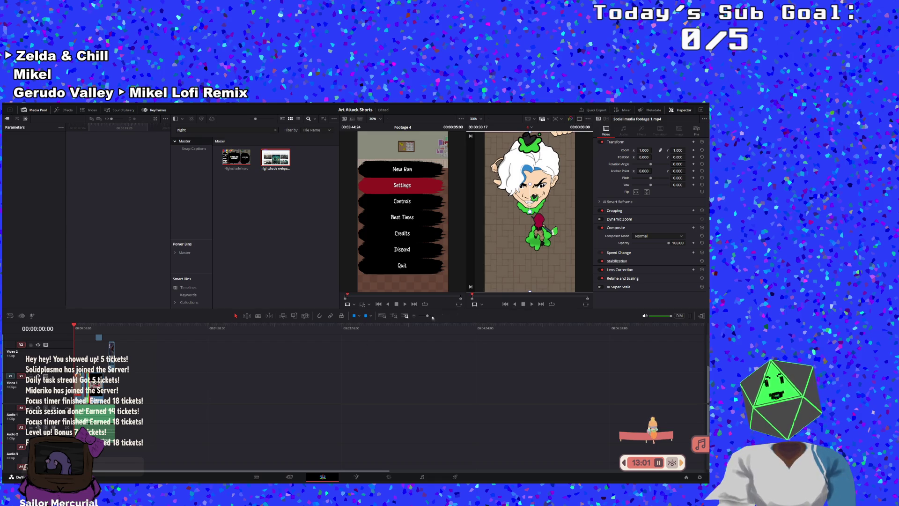
scroll(429, 317, up, 3)
click(176, 382)
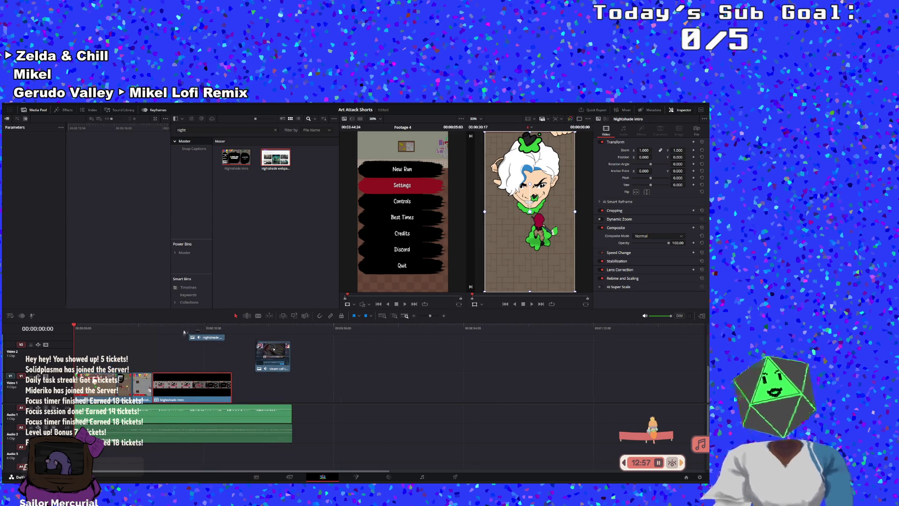
Step: At 14:30, zoom the Nightshade intro to 1.810 and reposition it around the pickup text, reviewing playback
click(179, 332)
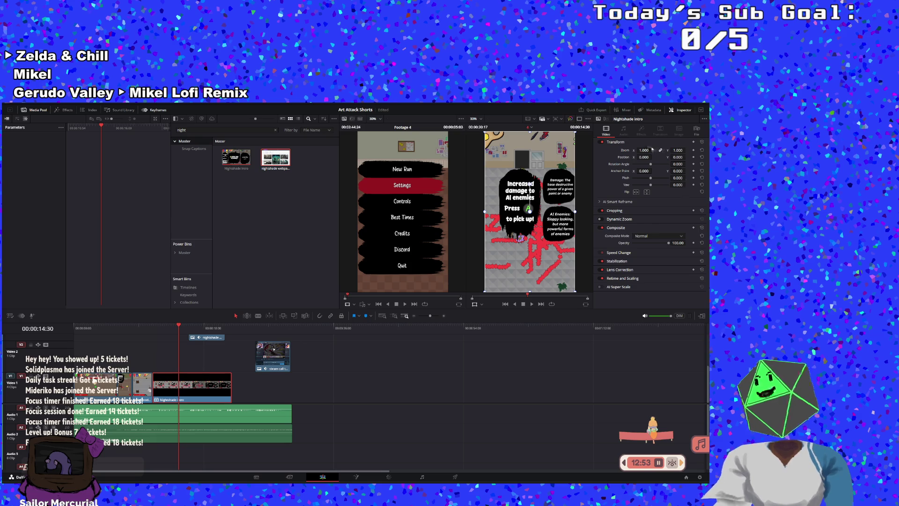
drag(644, 150, 653, 150)
drag(530, 211, 559, 164)
drag(179, 326, 123, 326)
click(532, 304)
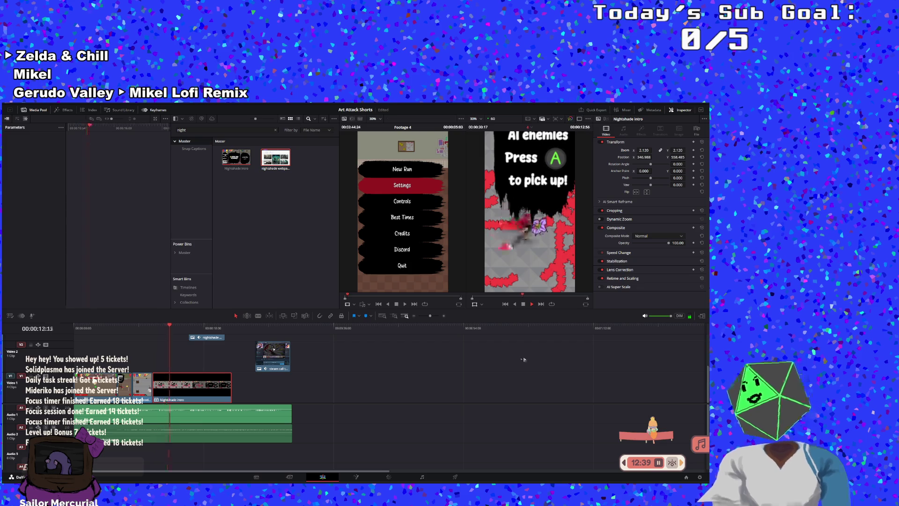
click(524, 305)
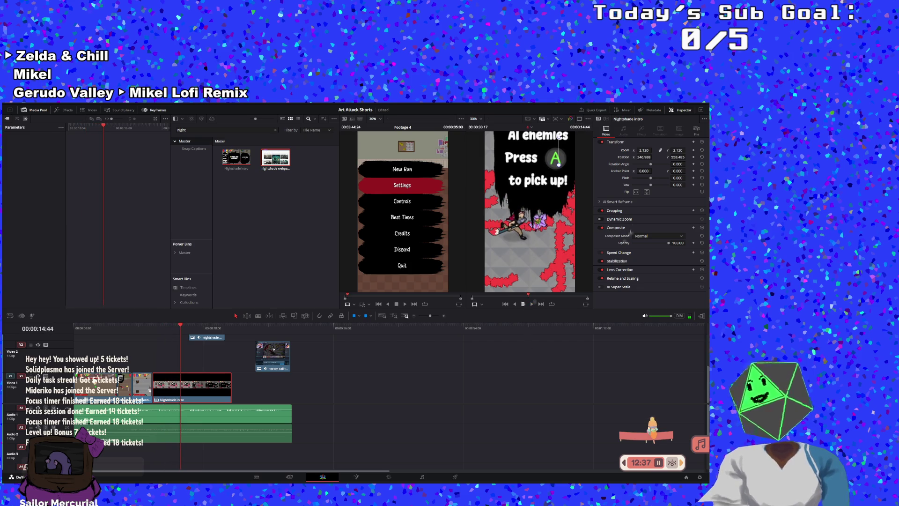
scroll(538, 248, down, 5)
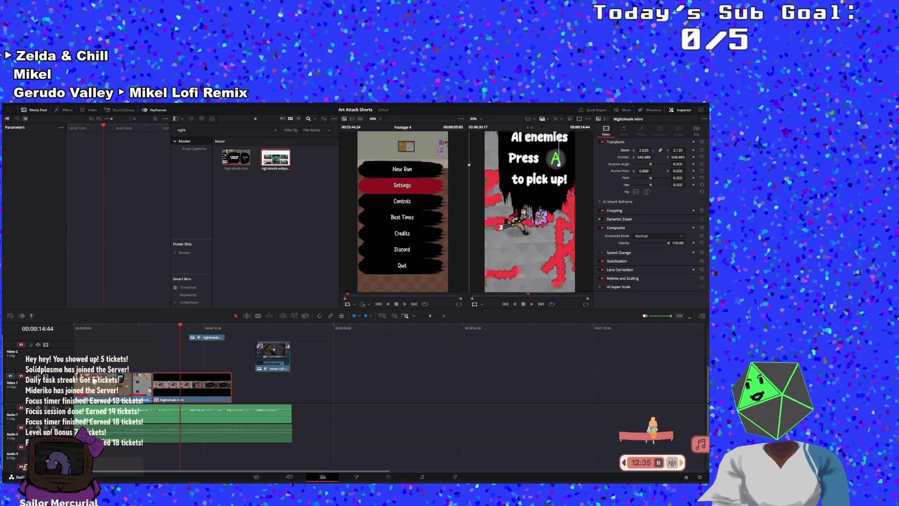
drag(521, 266, 529, 295)
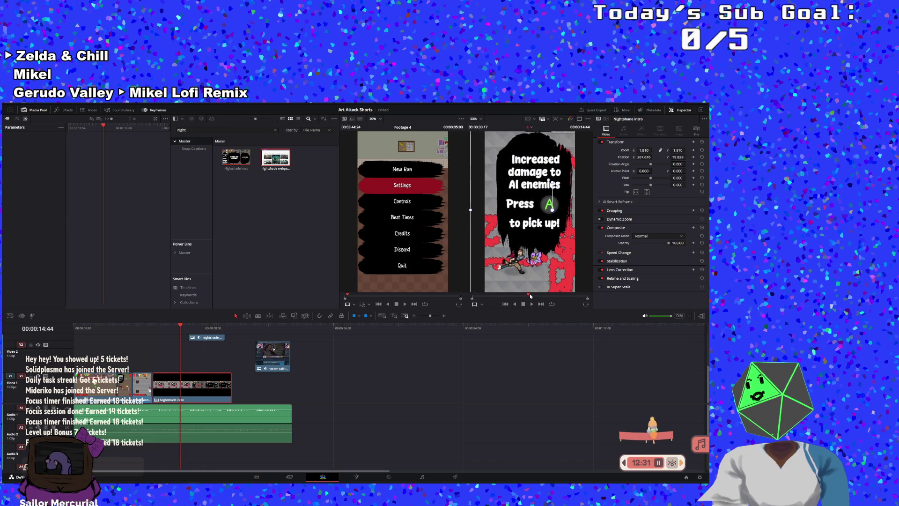
click(506, 296)
click(532, 303)
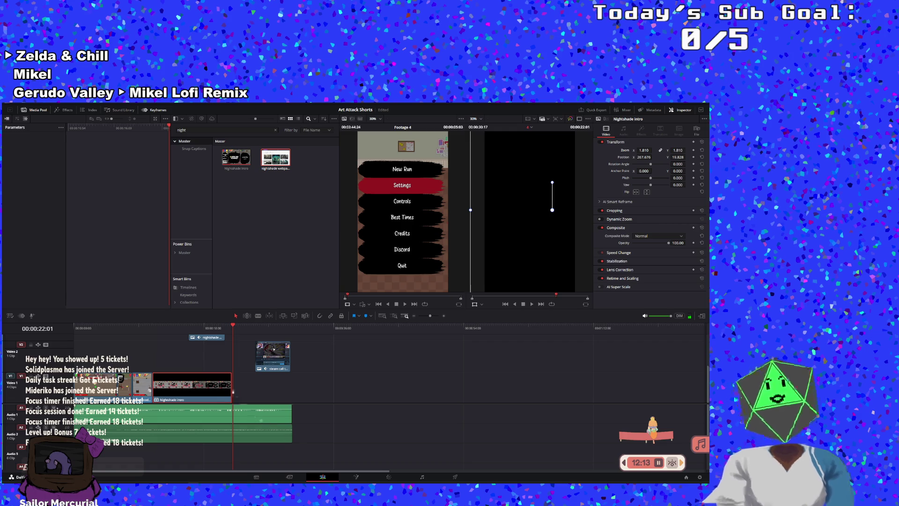
Step: Trim the Nightshade intro's end and add the Combat against AI enemies clip found by searching 'combat'
drag(233, 386, 226, 384)
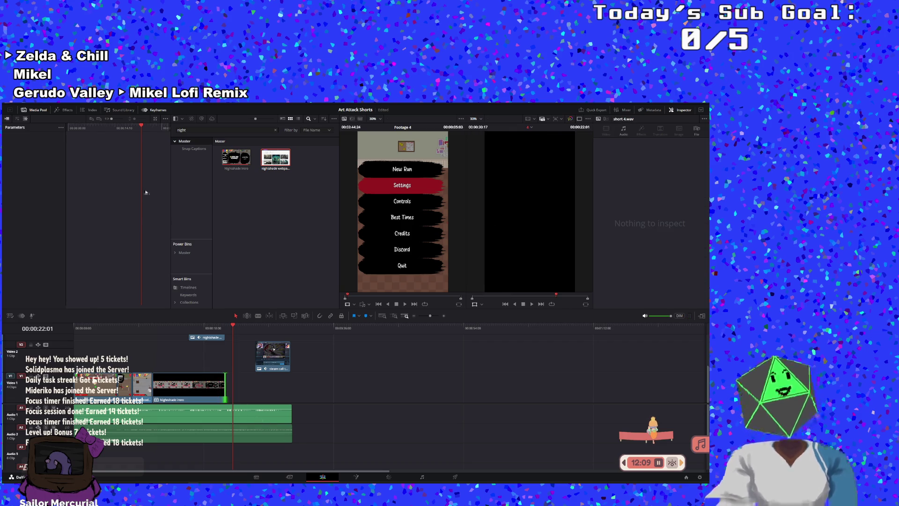
double_click(180, 129)
text(combat)
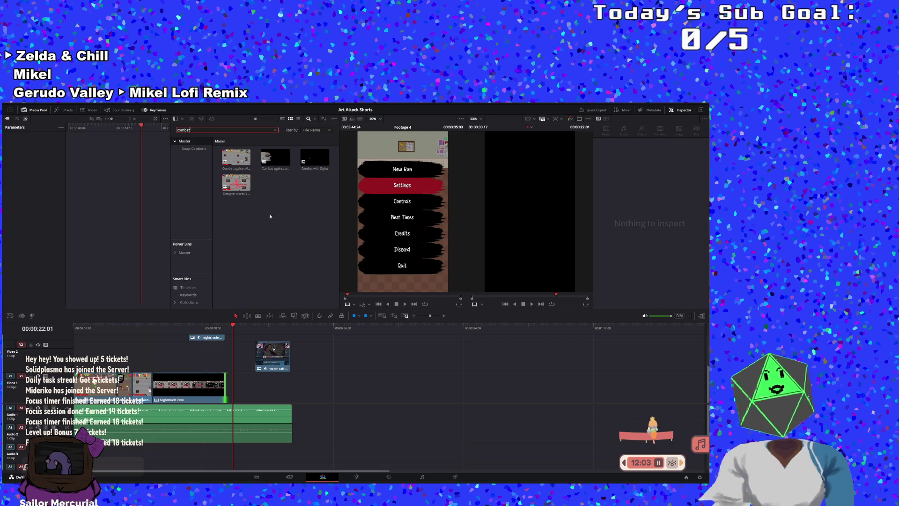
click(297, 238)
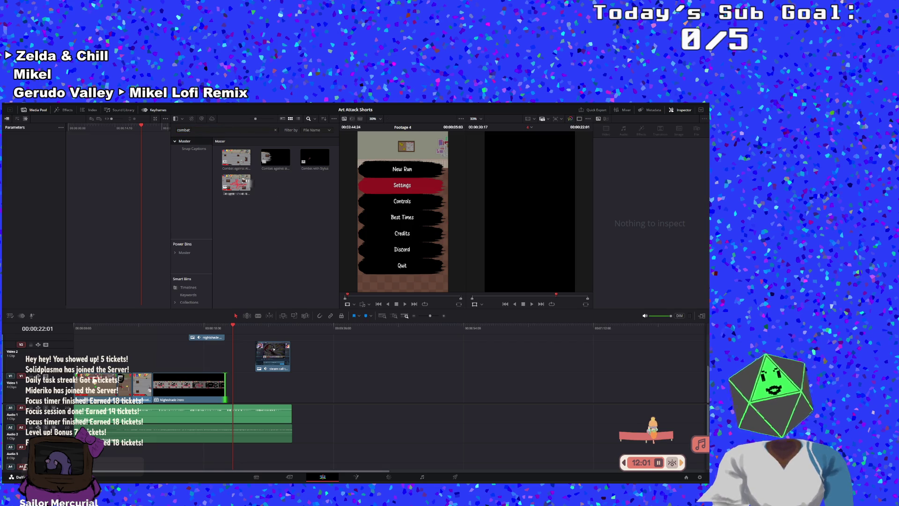
mouse_move(235, 158)
mouse_down()
mouse_move(300, 370)
mouse_move(281, 370)
mouse_move(333, 365)
mouse_up()
Step: Delete the combat clip's audio, butt it against the intro, and shorten its end
click(370, 417)
drag(369, 417, 526, 389)
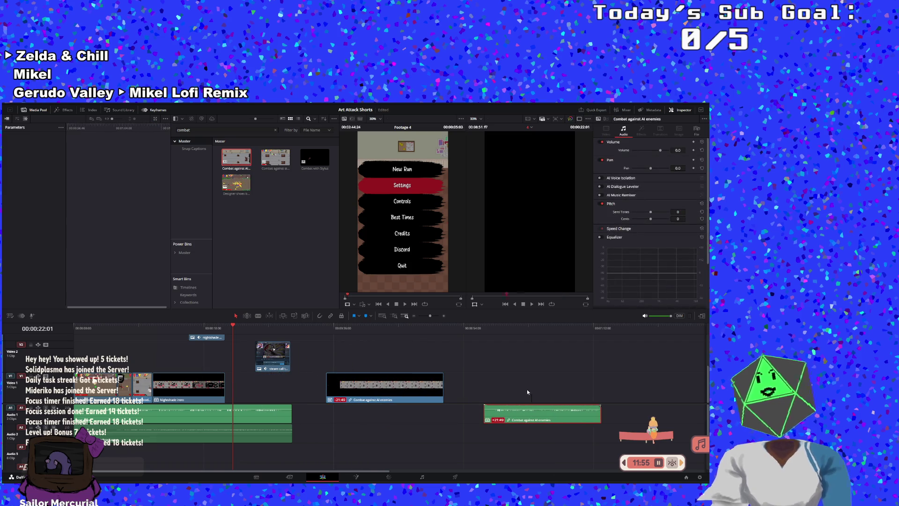
key(Delete)
drag(390, 387, 263, 387)
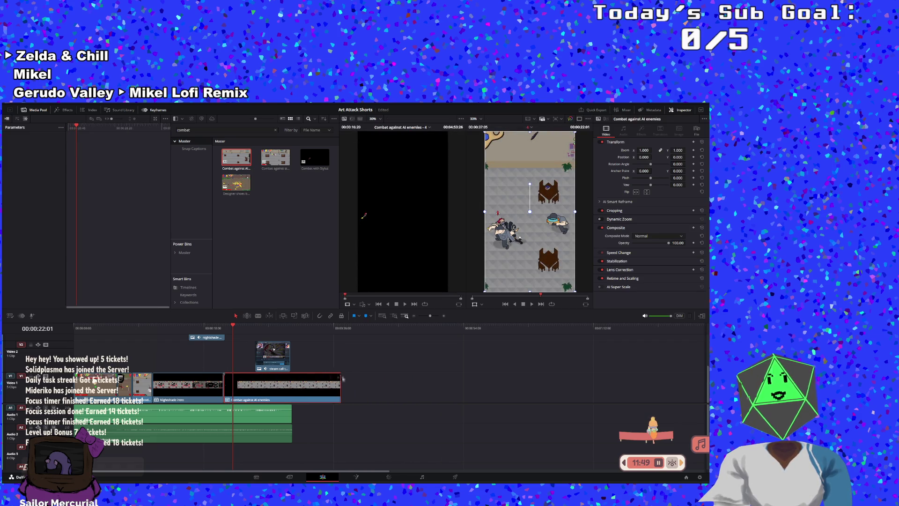
mouse_move(338, 385)
mouse_down()
mouse_move(274, 387)
mouse_move(290, 391)
mouse_up()
Step: Adjust the combat clip's start and play the short from the beginning to 00:00:24:17
mouse_move(232, 392)
mouse_down()
mouse_move(321, 388)
mouse_move(292, 386)
mouse_move(292, 363)
mouse_up()
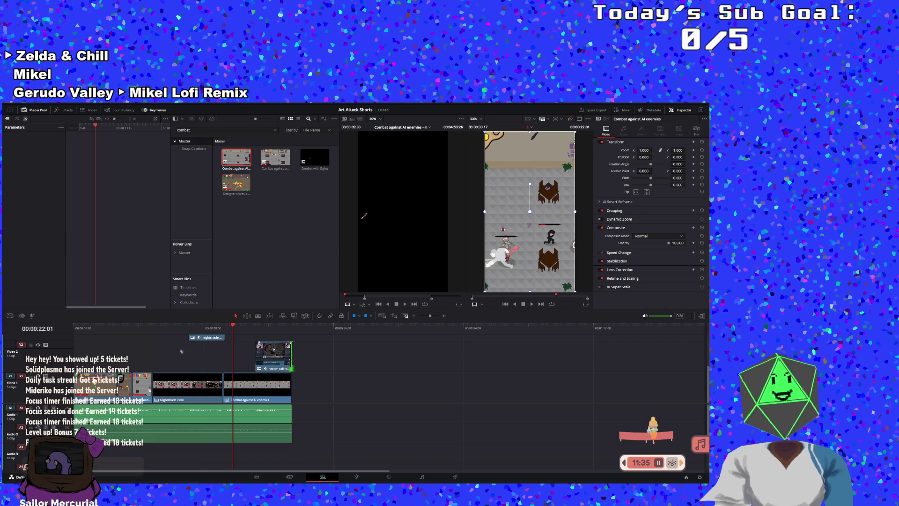
key(Home)
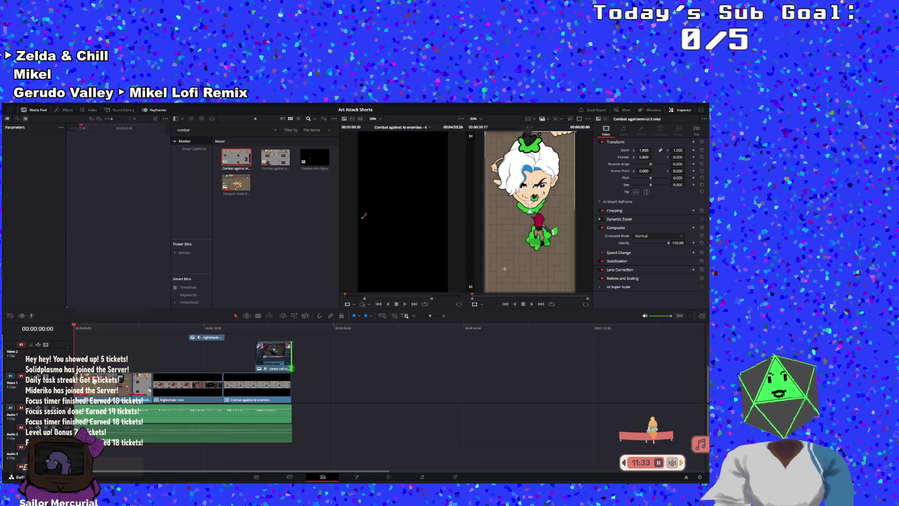
click(531, 303)
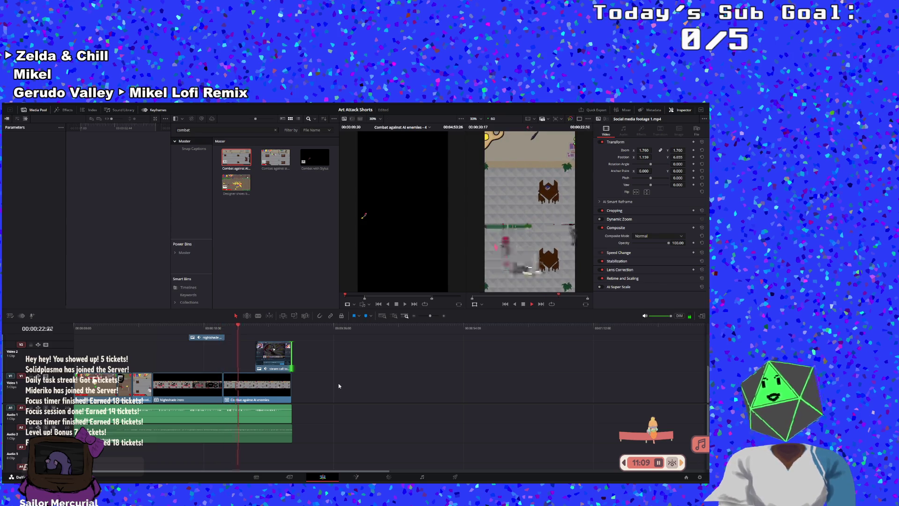
click(531, 303)
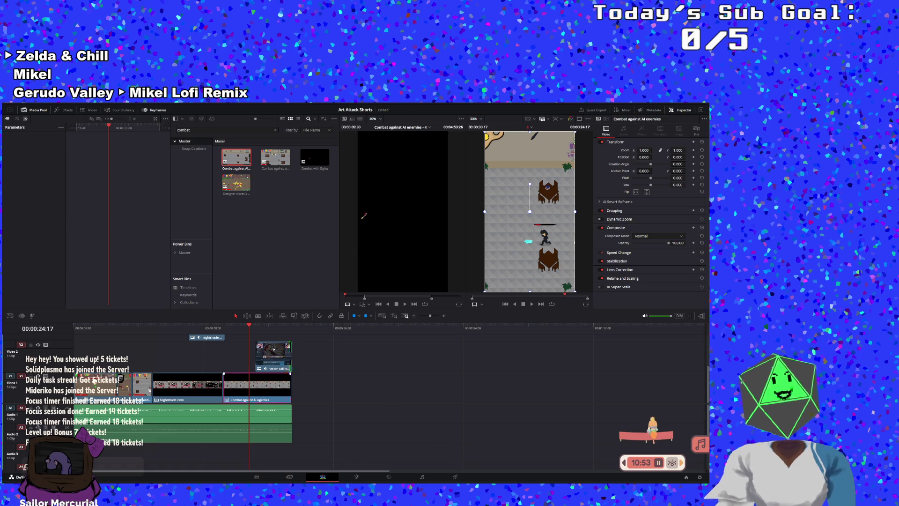
Step: Park the playhead at 00:00:21:12 and show Titles in the Effects Library
scroll(258, 398, up, 3)
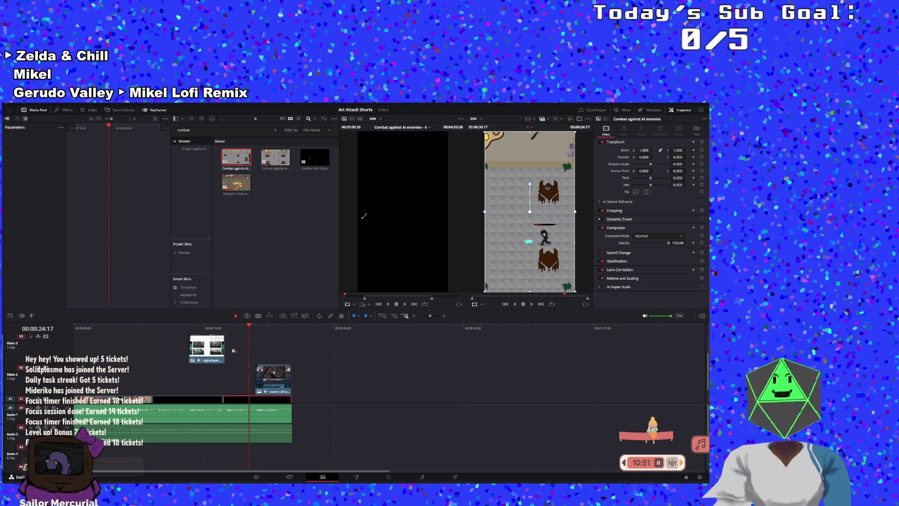
click(225, 328)
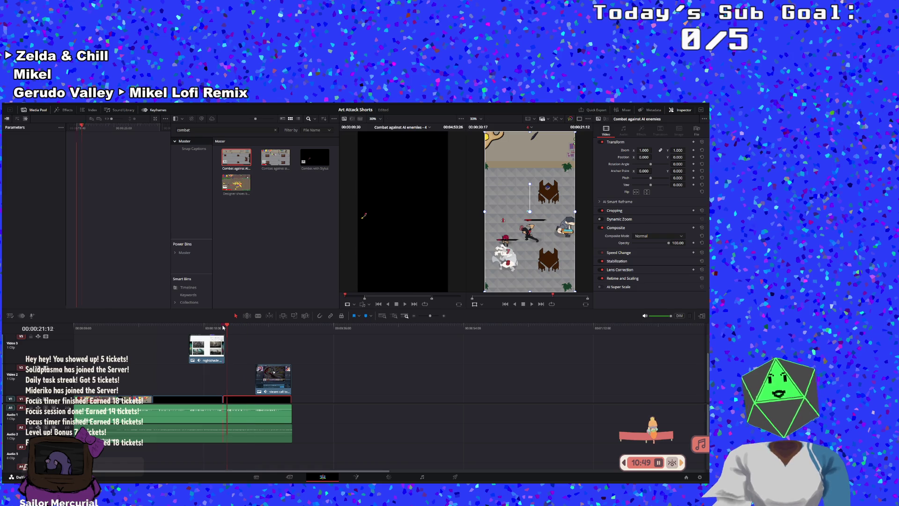
click(223, 327)
scroll(222, 354, up, 1)
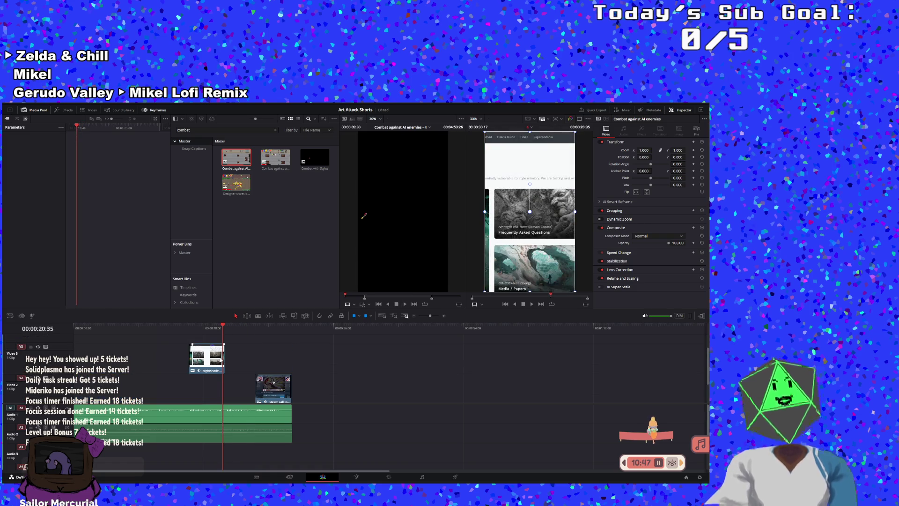
key(space)
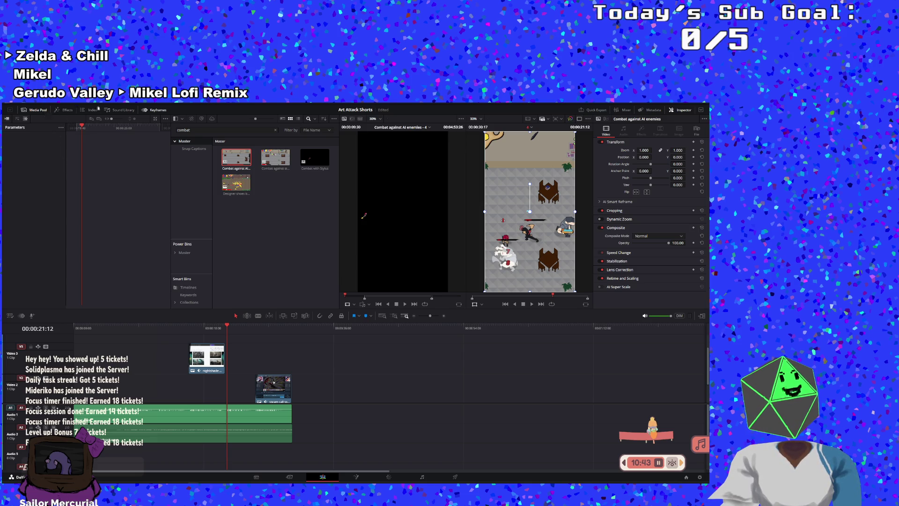
click(90, 110)
click(57, 110)
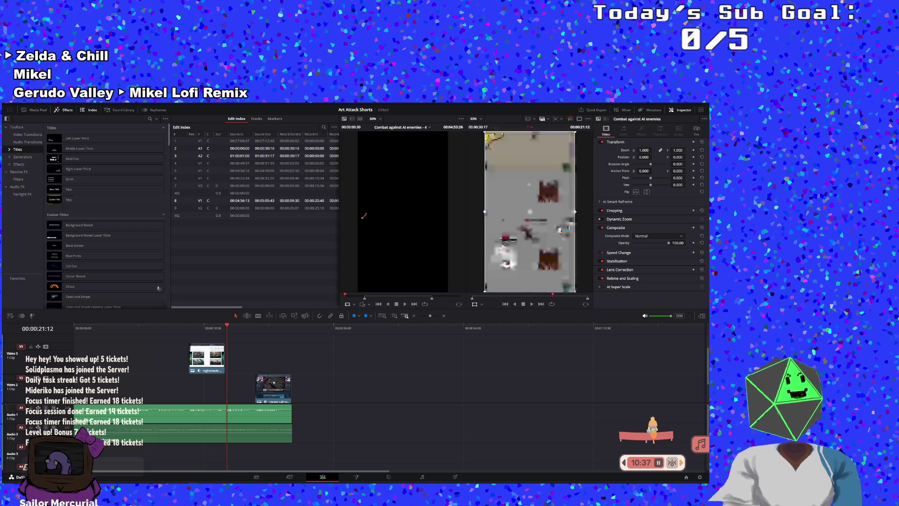
Step: Add a short Text+ title reading 'or go to' plus the pasted nightshade.cs.uchicago.edu address on two lines
mouse_move(84, 200)
mouse_down()
mouse_move(261, 351)
mouse_move(232, 351)
mouse_up()
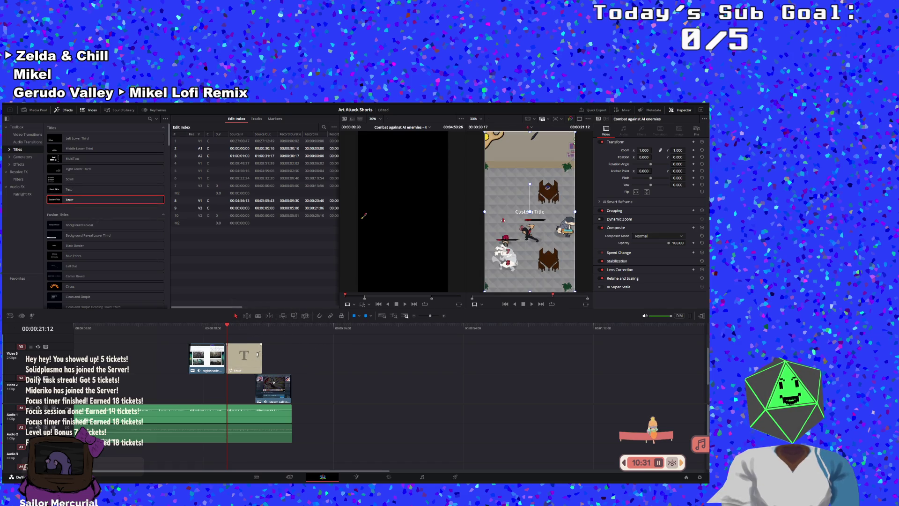
drag(259, 354, 256, 353)
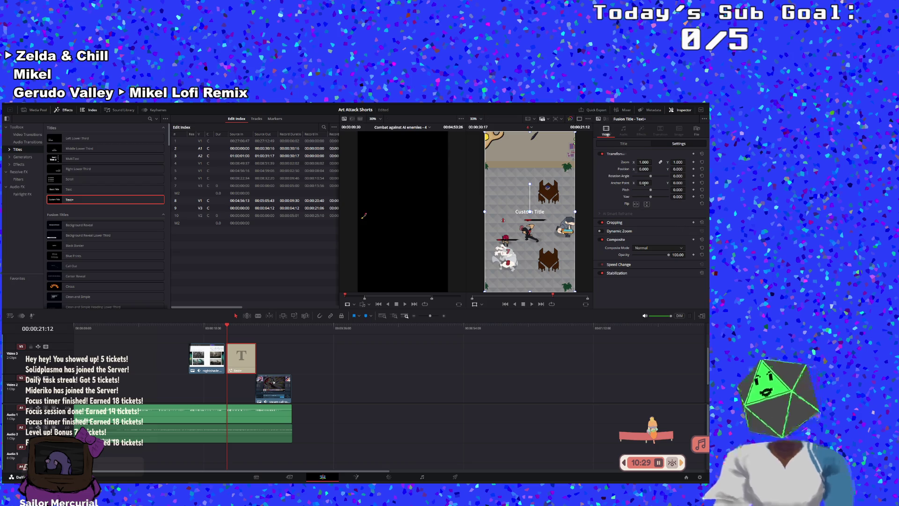
click(612, 143)
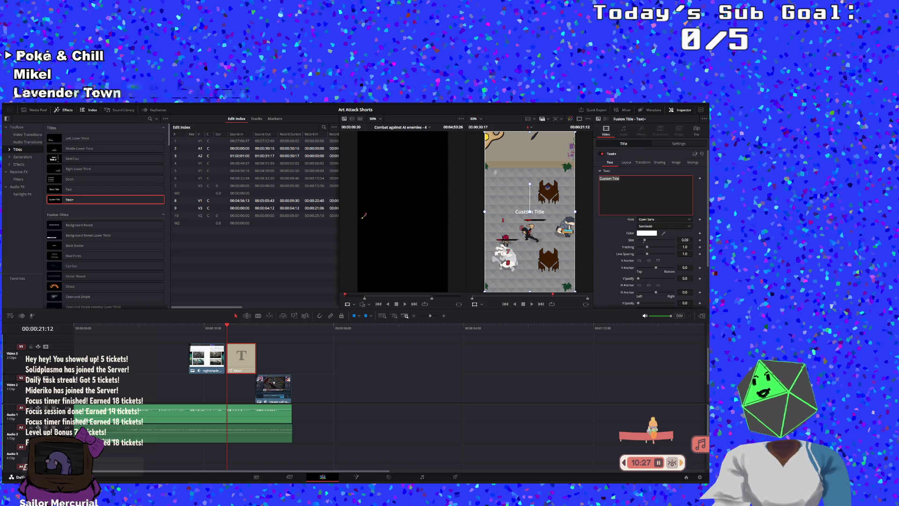
text(https://nightshade.cs.uchicago.edu/)
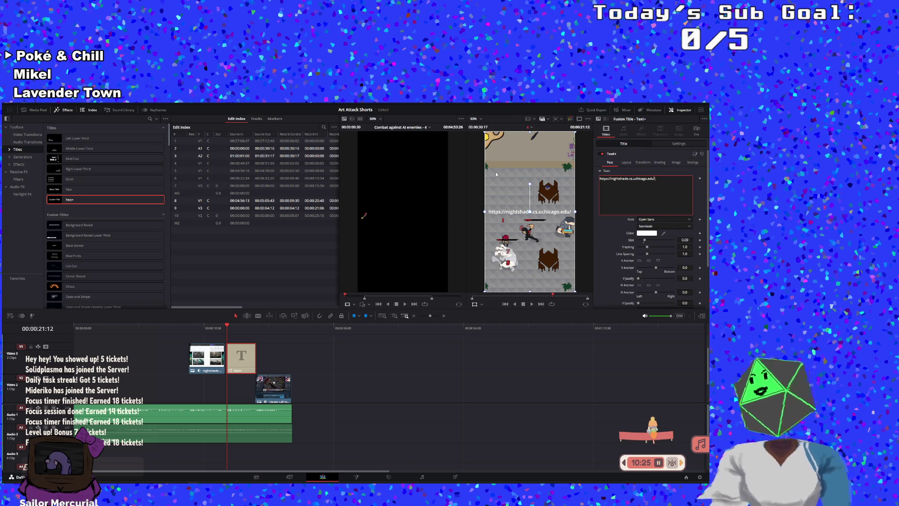
key(BackSpace)
key(BackSpace)
key(BackSpace)
text(or go to)
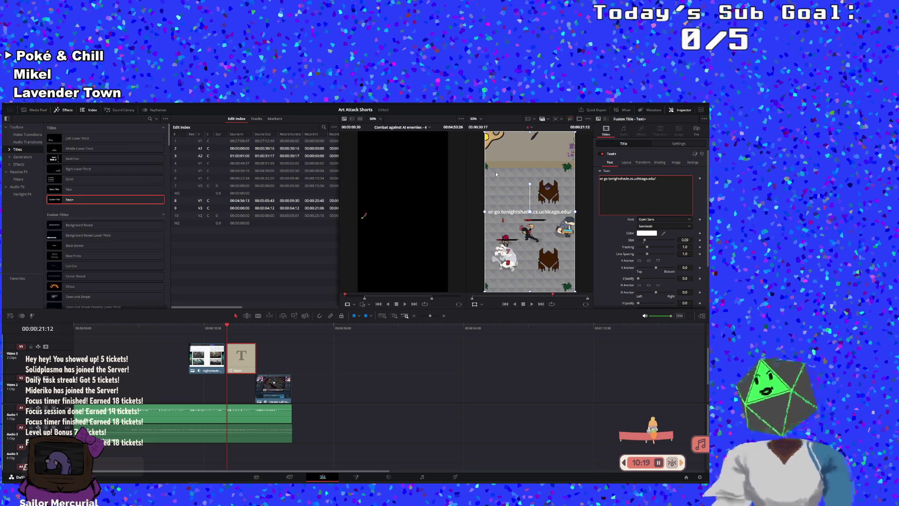
key(Return)
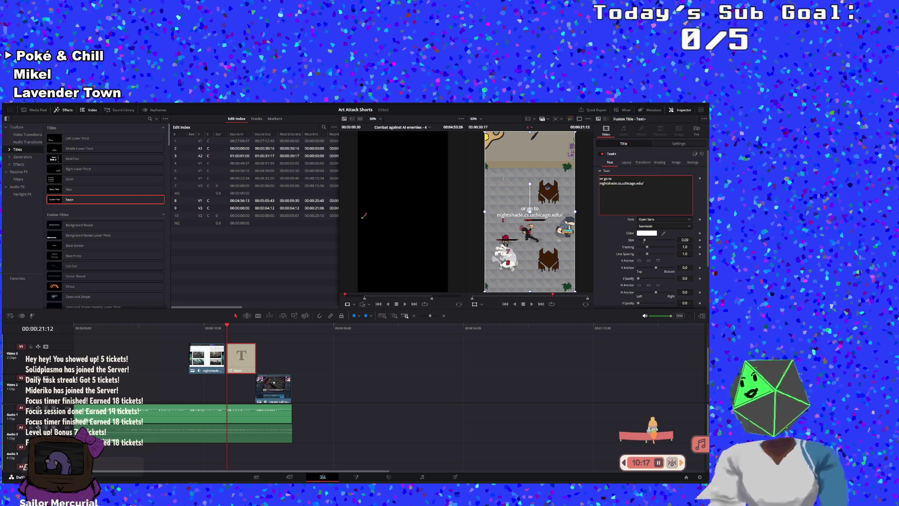
Step: Pick Cleanow from the Inspector font list for the title text
click(650, 219)
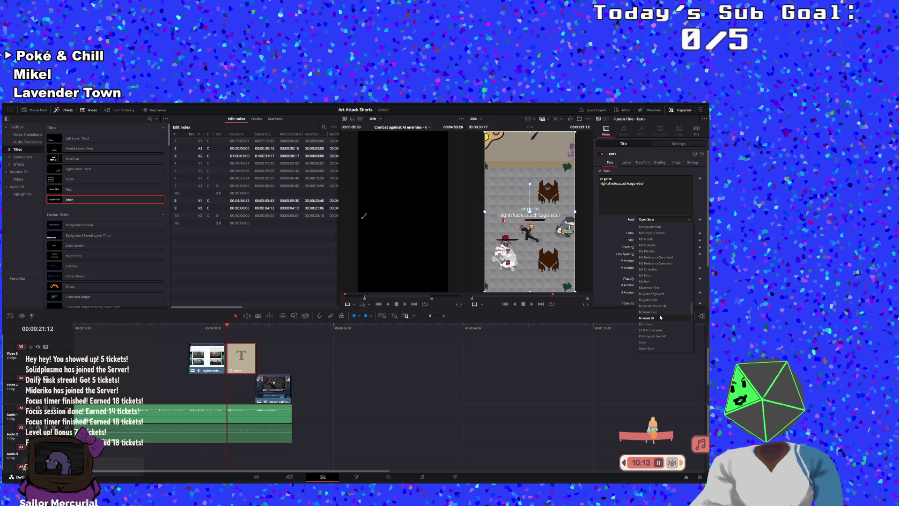
scroll(664, 304, down, 3)
scroll(666, 293, down, 6)
scroll(667, 294, up, 8)
scroll(666, 292, up, 10)
scroll(671, 288, up, 10)
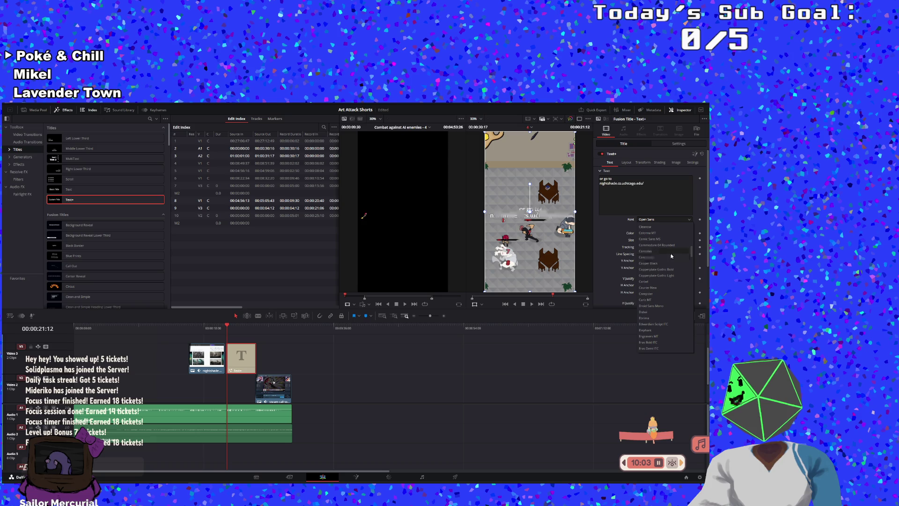
click(645, 226)
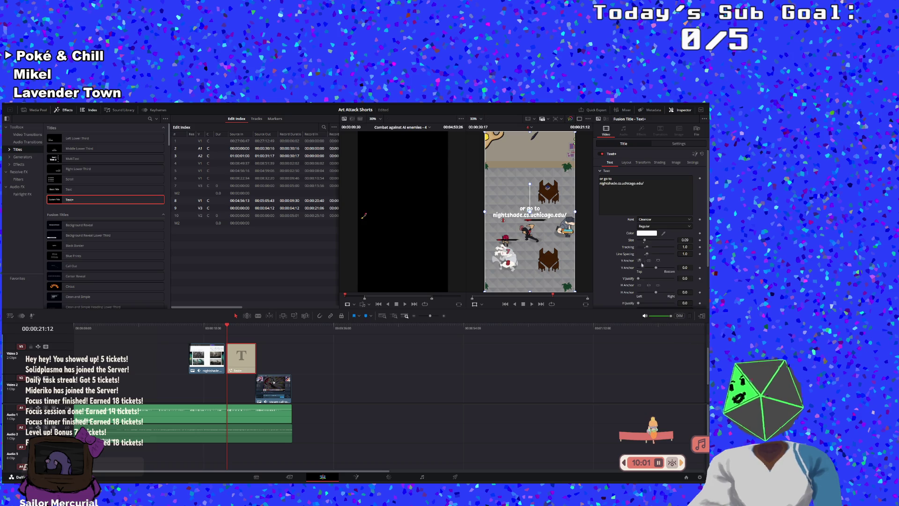
Step: Make the title's outline shading element black and increase its thickness
click(676, 163)
click(642, 163)
click(657, 163)
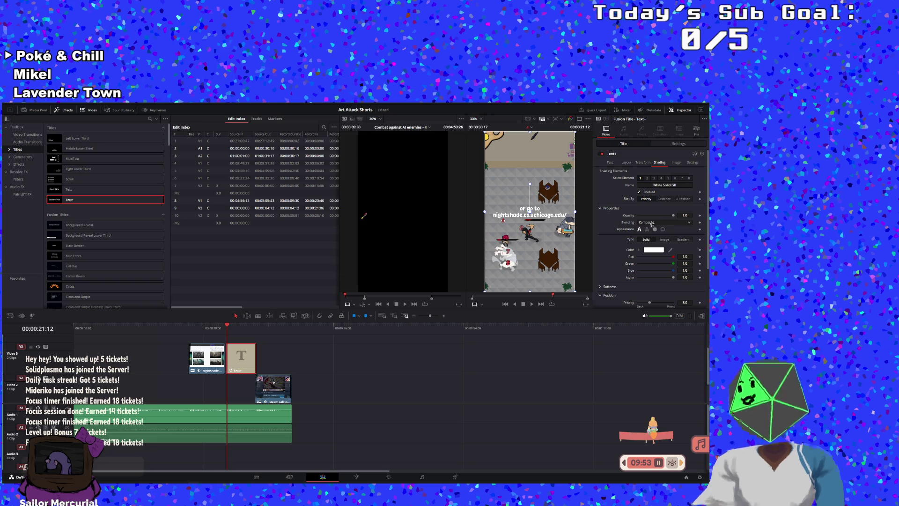
click(646, 178)
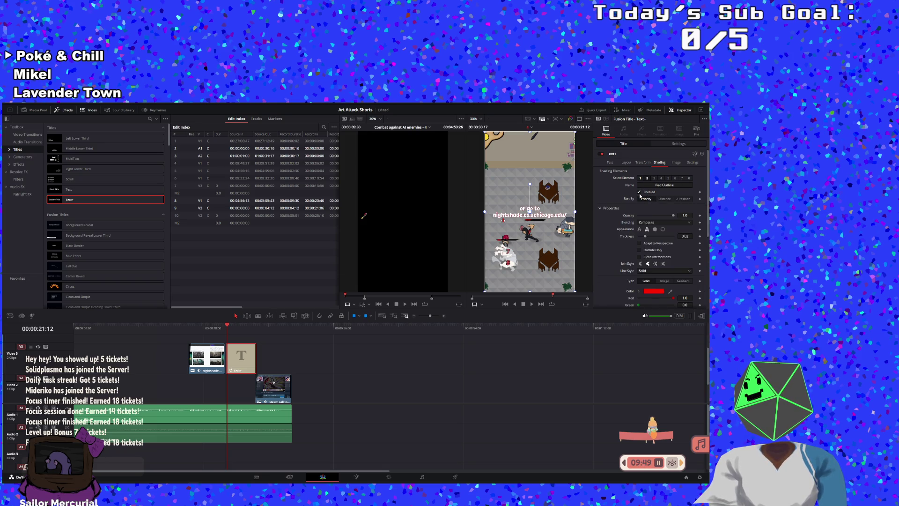
click(651, 291)
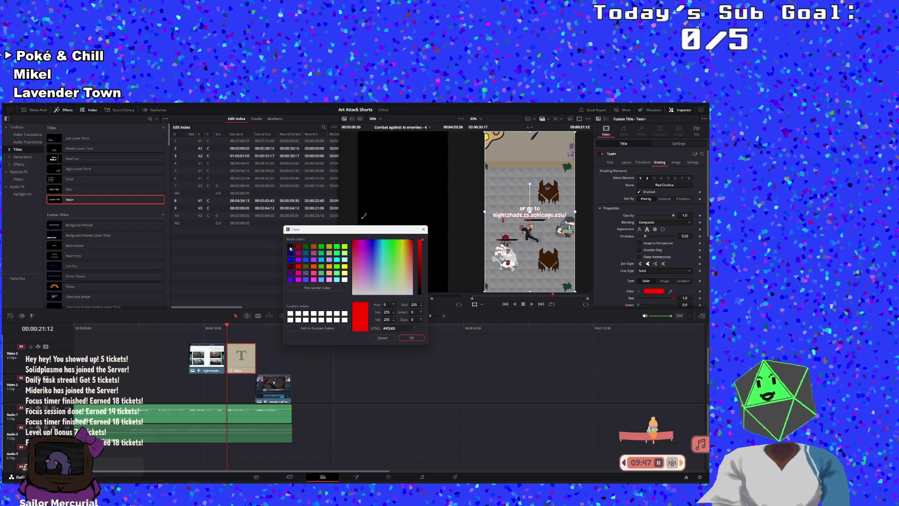
click(290, 246)
click(405, 338)
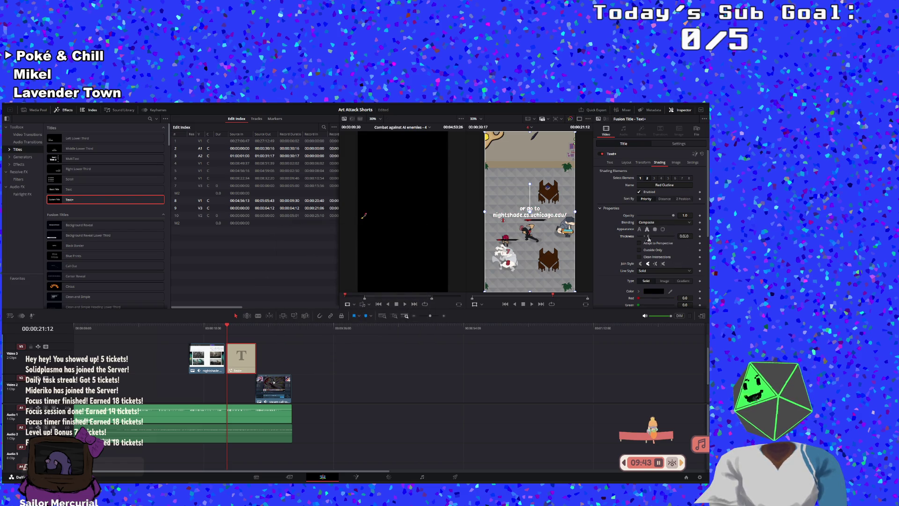
drag(655, 239, 675, 239)
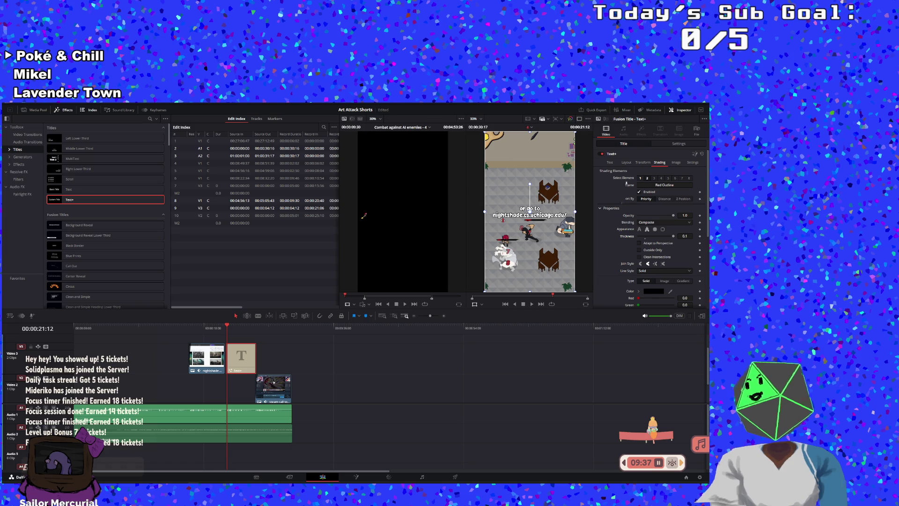
Step: Enable the Black Shadow shading element on the title
click(654, 178)
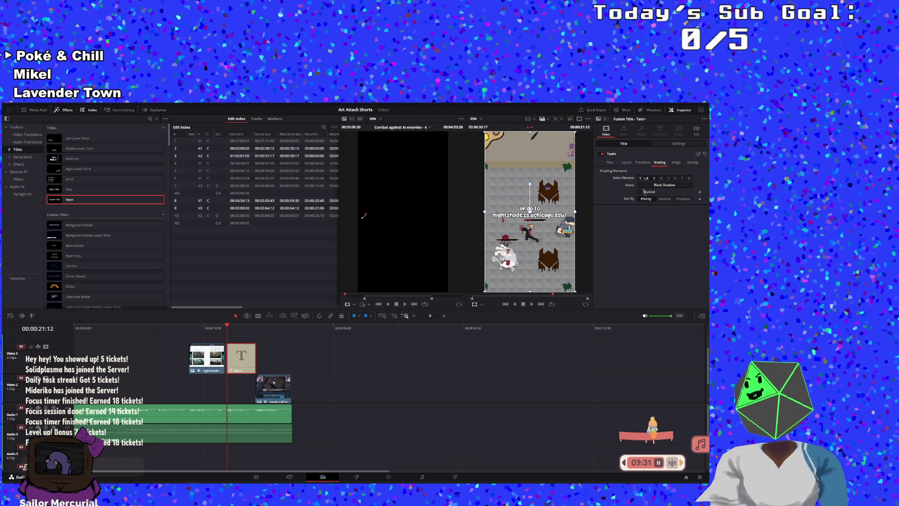
click(639, 191)
click(640, 179)
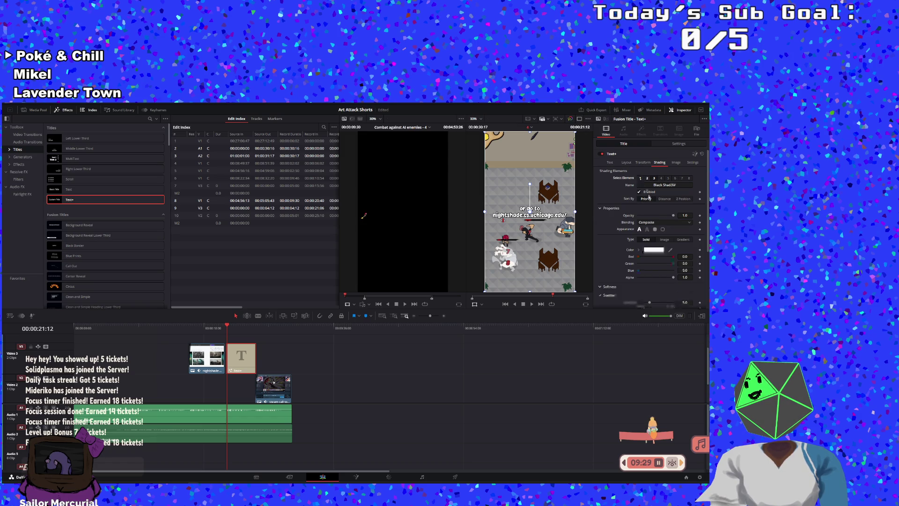
Step: Delete the trailing '/' from the title's URL text
click(610, 163)
click(649, 186)
key(BackSpace)
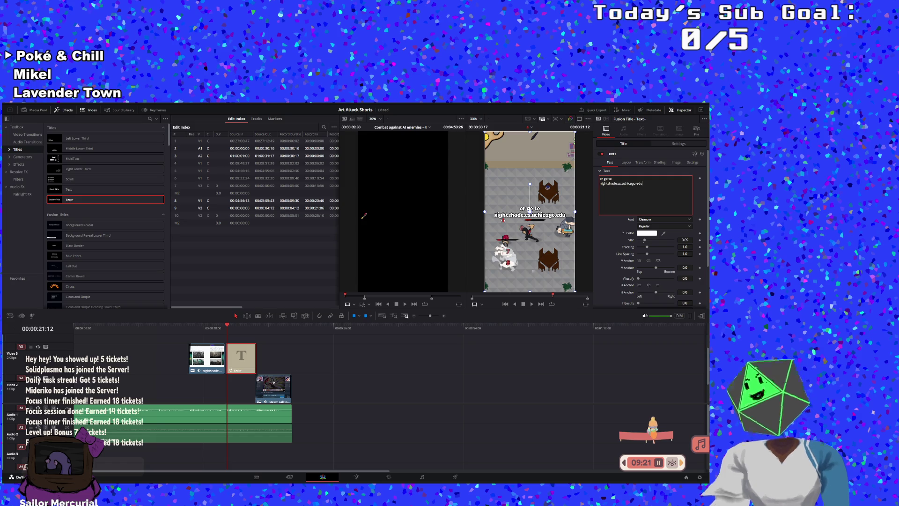
Step: Trim the website title's start so it appears around 00:00:22, checking it in playback
click(101, 330)
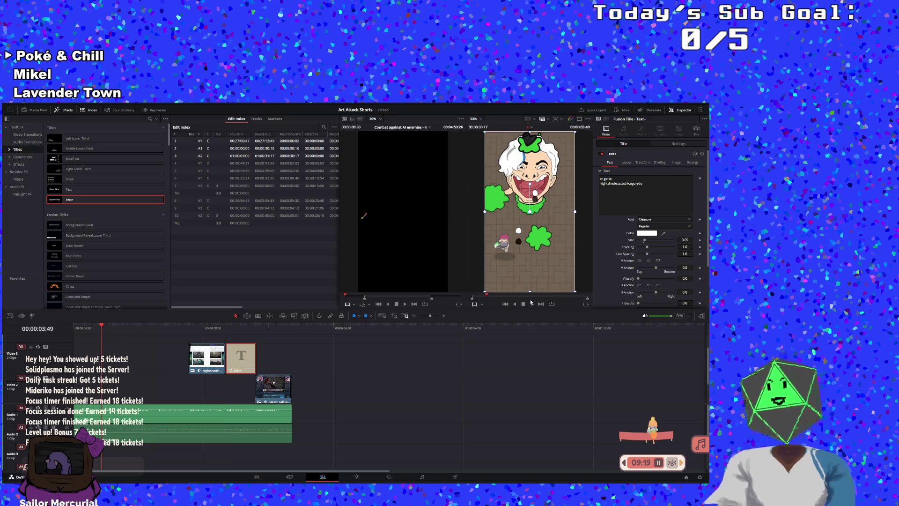
click(531, 304)
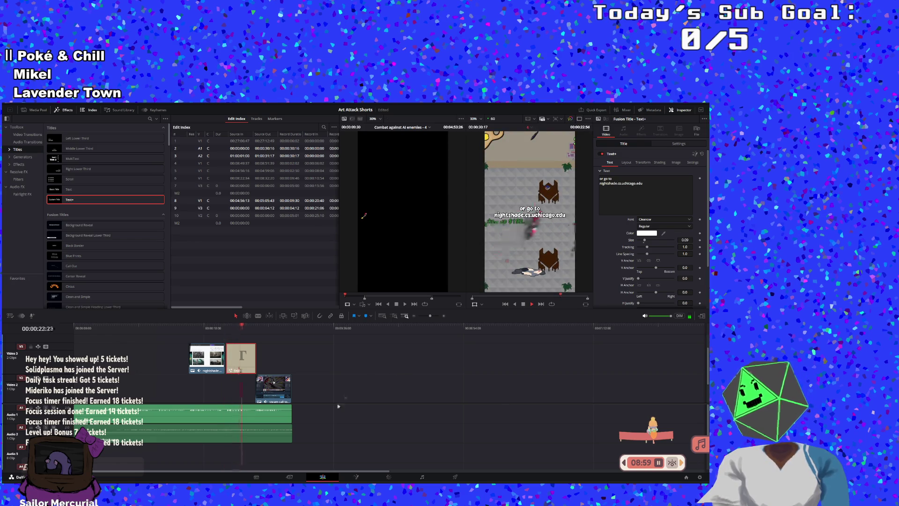
mouse_move(227, 357)
mouse_down()
mouse_move(237, 345)
mouse_move(226, 346)
mouse_up()
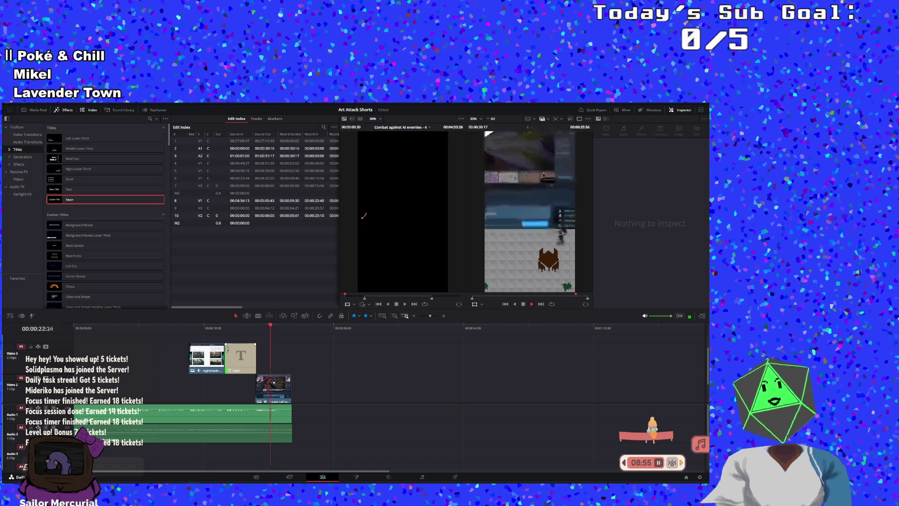
click(218, 328)
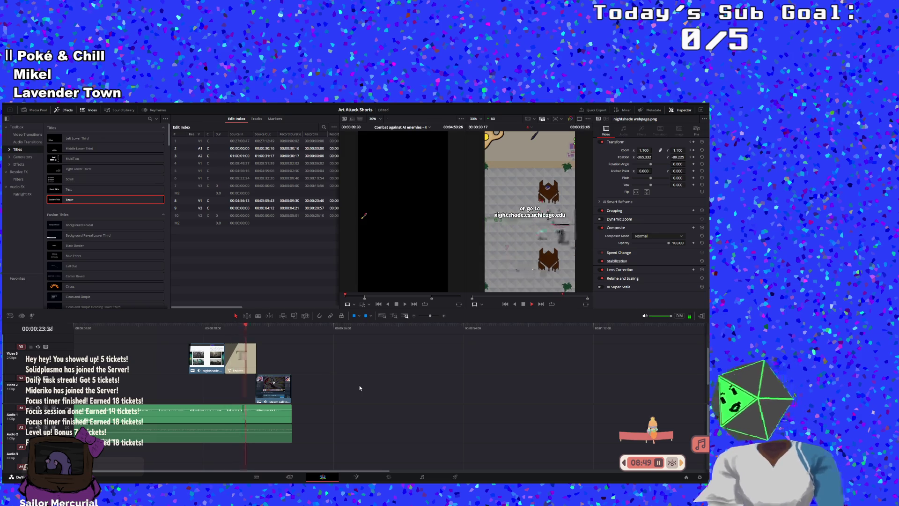
click(240, 356)
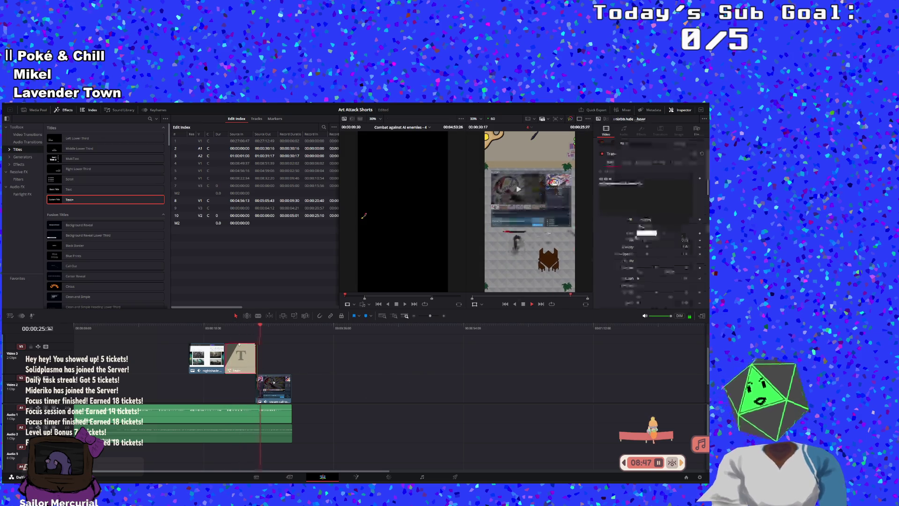
click(659, 190)
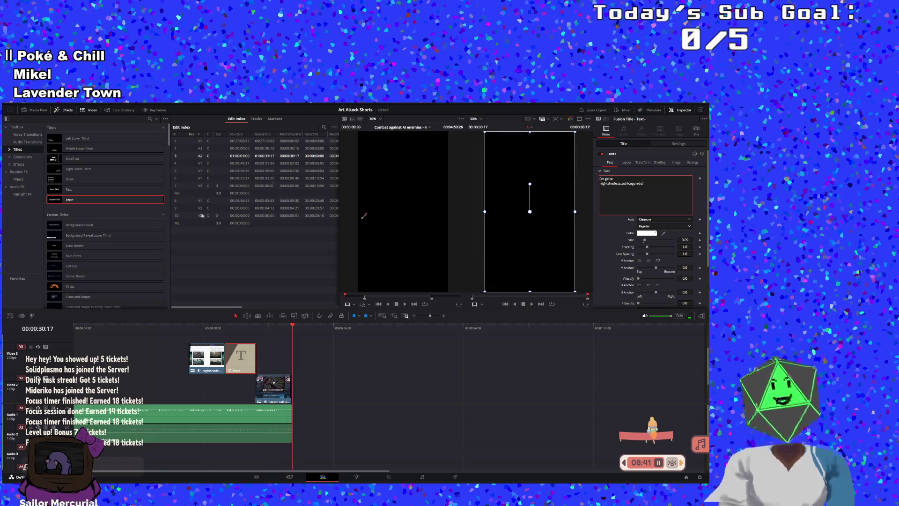
Step: Trim the audio clip's end slightly, review the ending from about 13 seconds, and return to the start
click(155, 333)
click(532, 304)
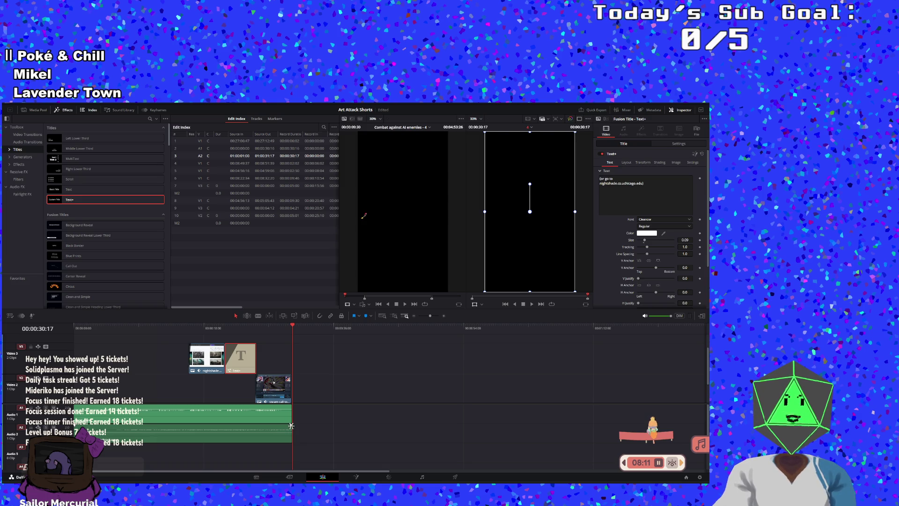
drag(291, 425, 287, 425)
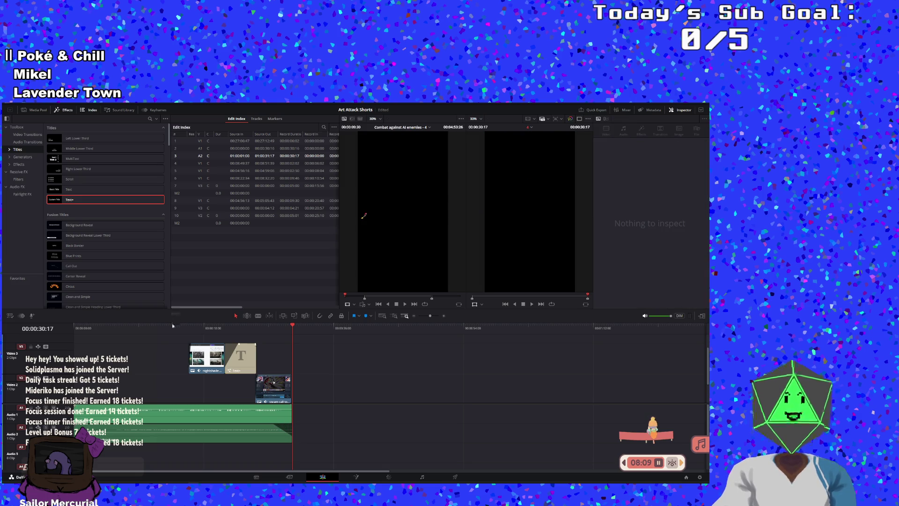
click(172, 324)
click(533, 305)
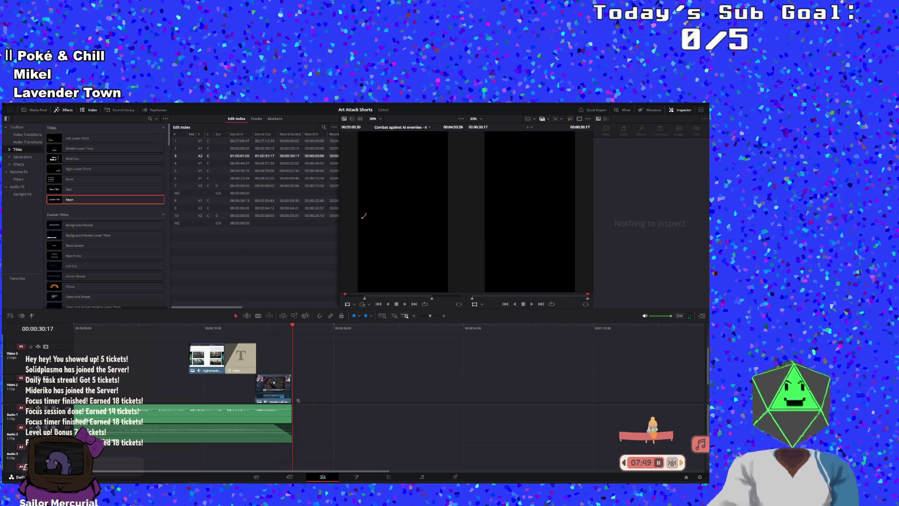
key(Home)
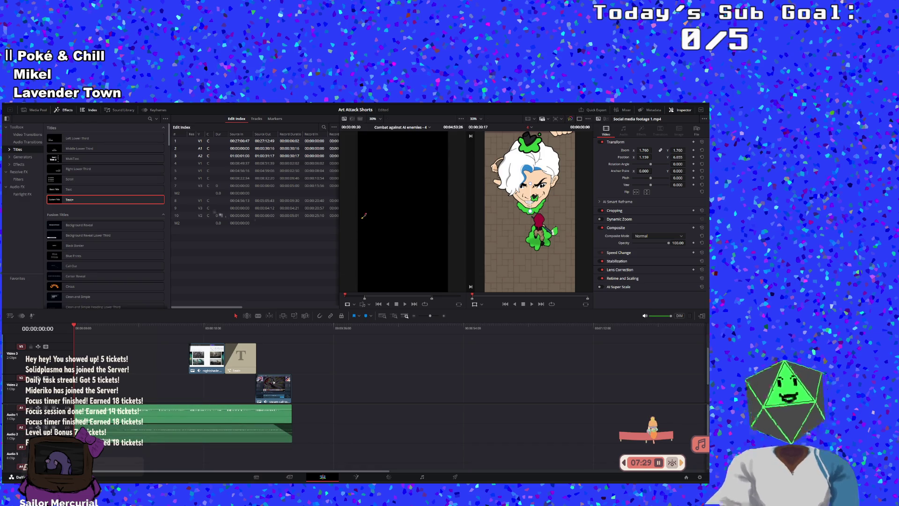
click(43, 111)
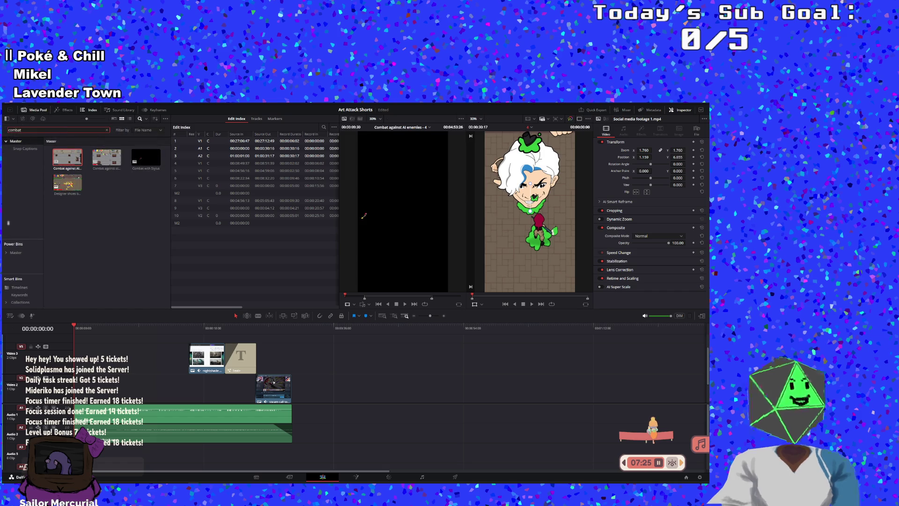
Step: Search the media pool for 'tem' and create a new timeline named 5 from the Template
key(BackSpace)
key(BackSpace)
key(BackSpace)
text(tem)
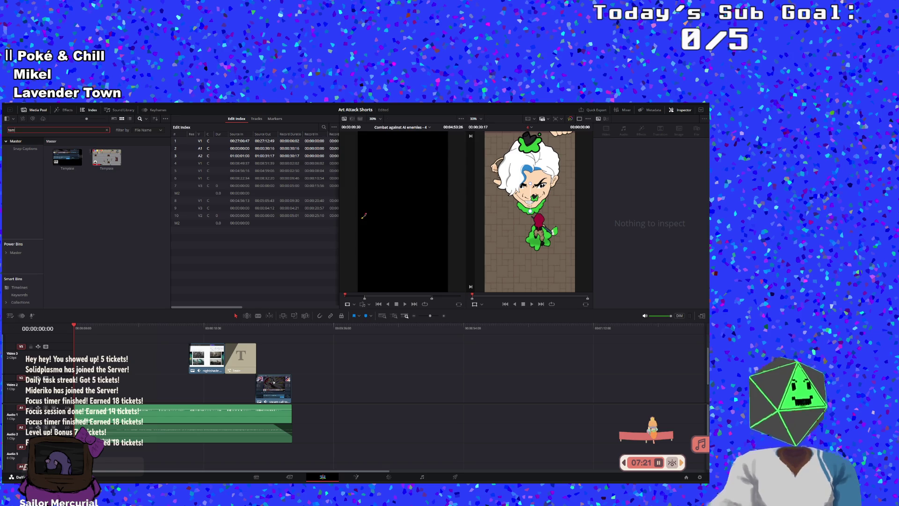
click(69, 162)
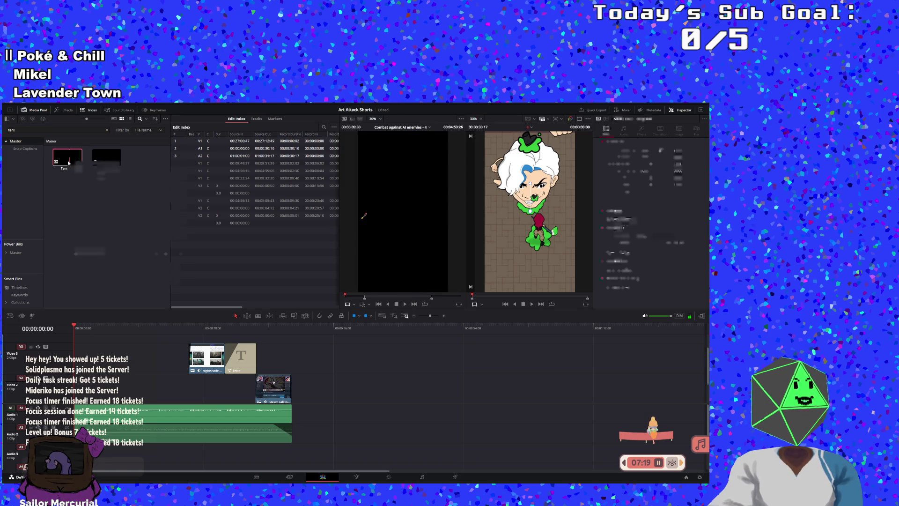
right_click(68, 163)
click(80, 173)
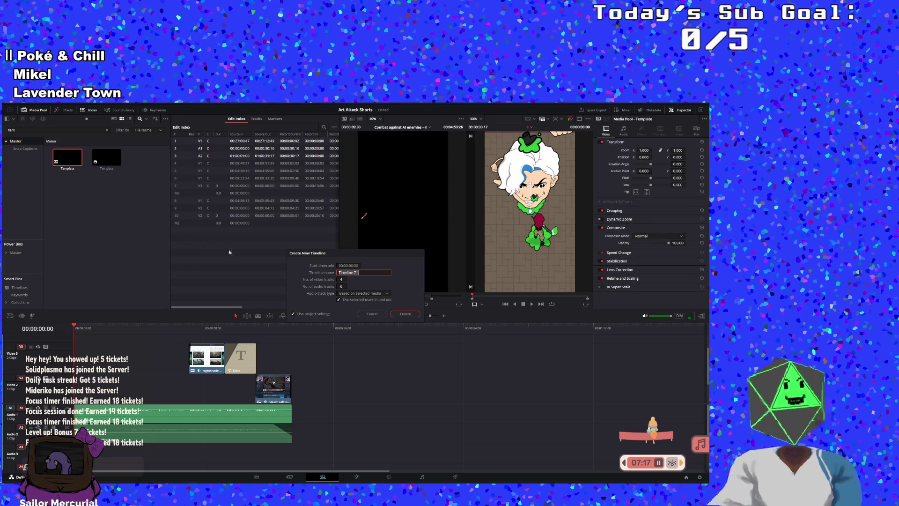
text(5)
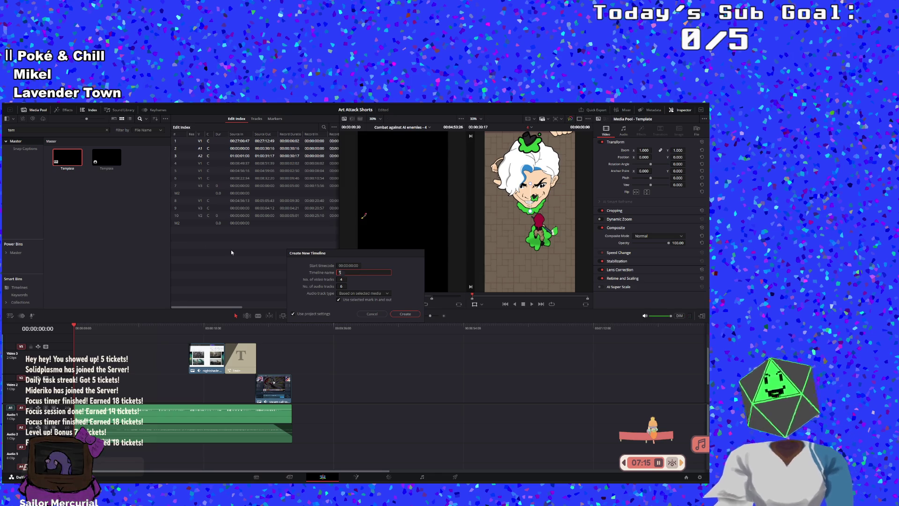
key(Return)
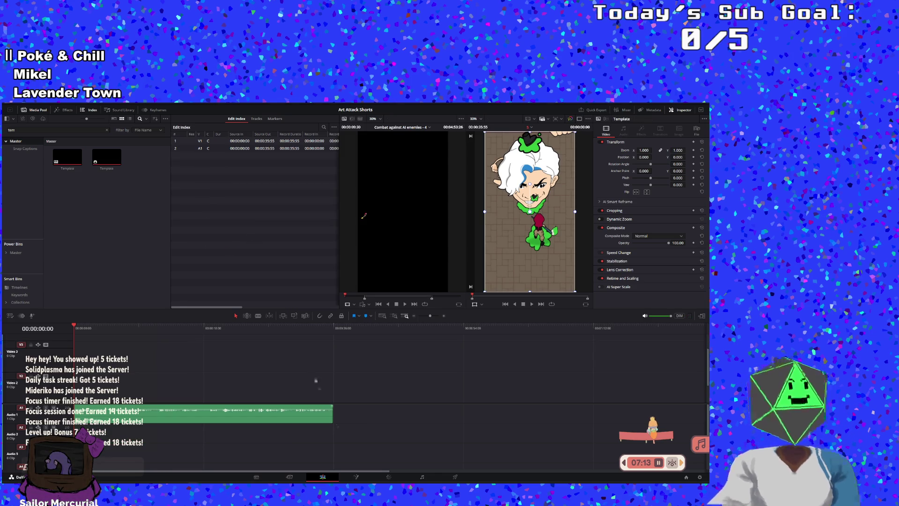
Step: Decompose the Video 1 template clip in place into its separate pieces
right_click(256, 384)
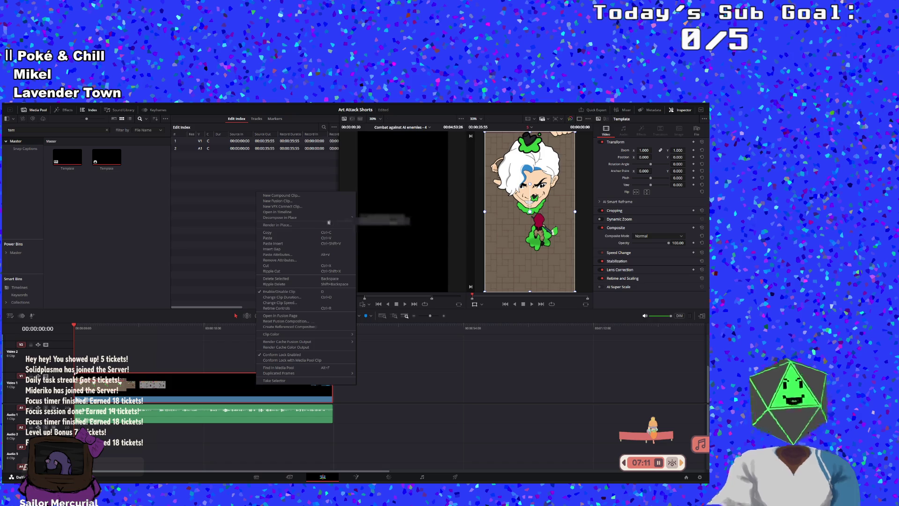
click(367, 217)
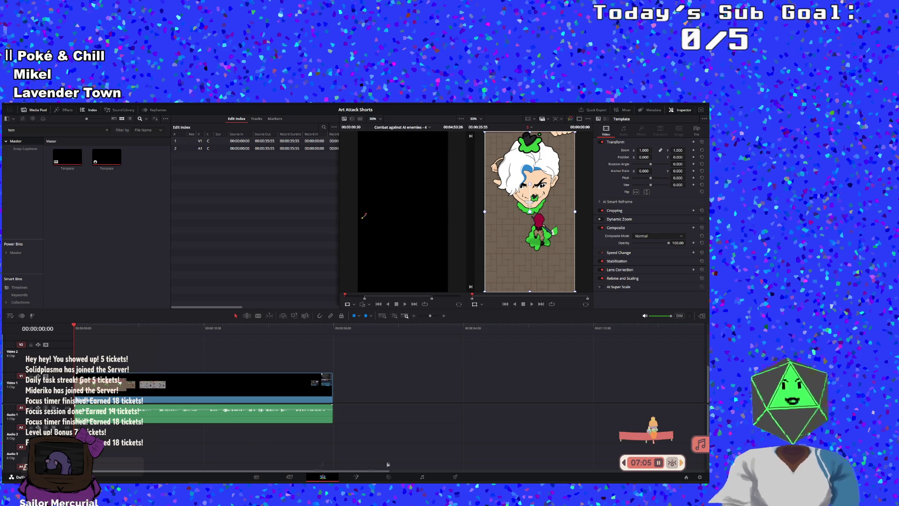
right_click(203, 379)
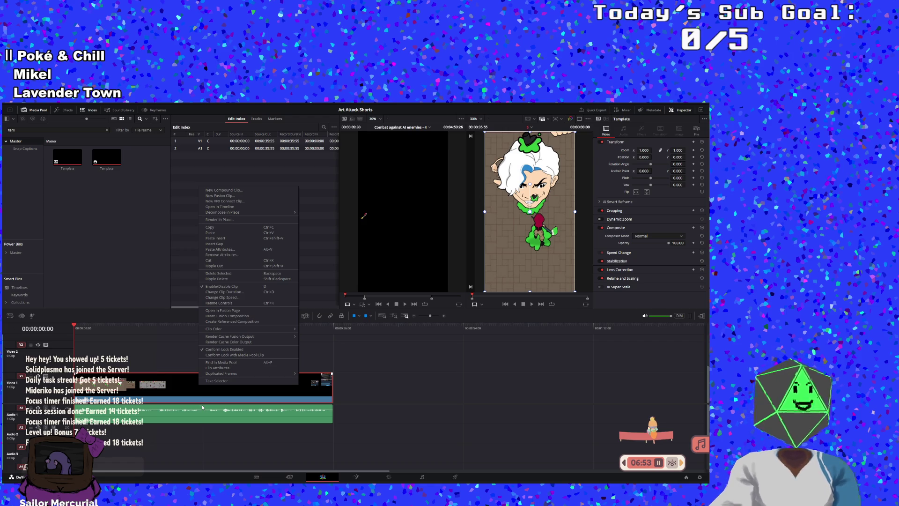
click(199, 401)
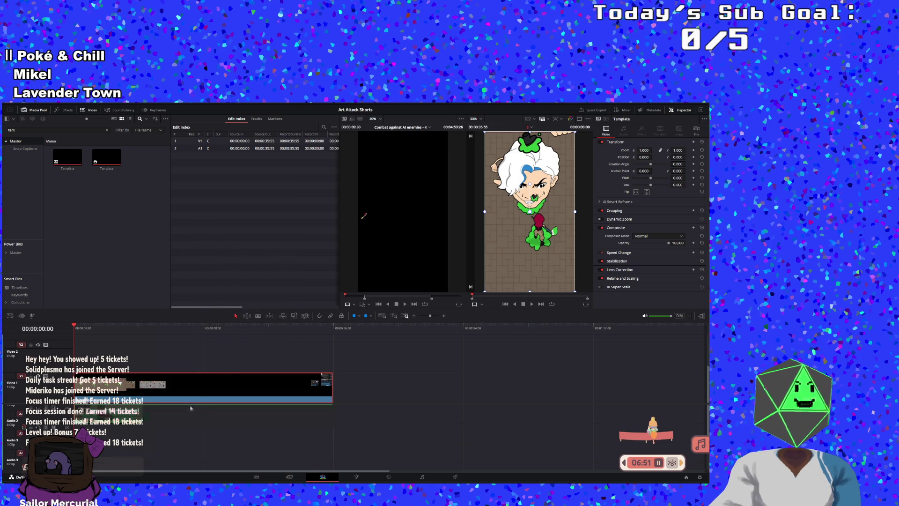
right_click(189, 392)
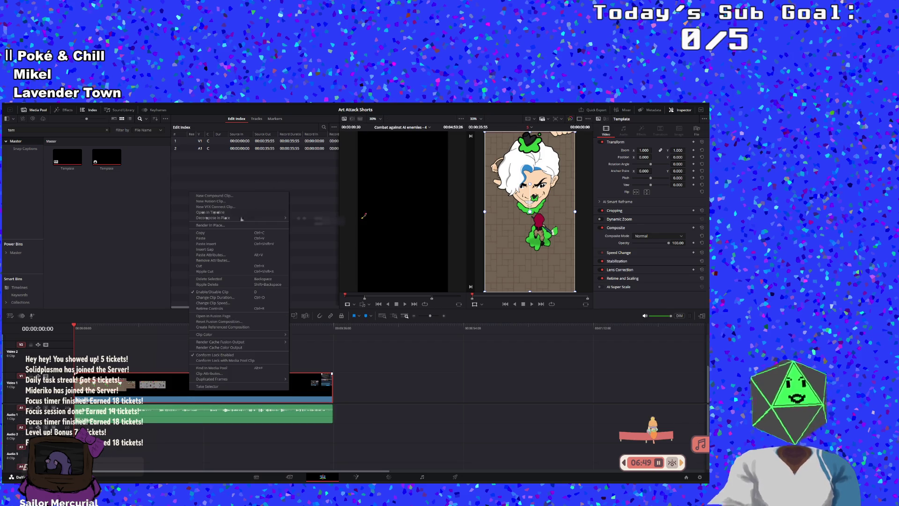
click(298, 219)
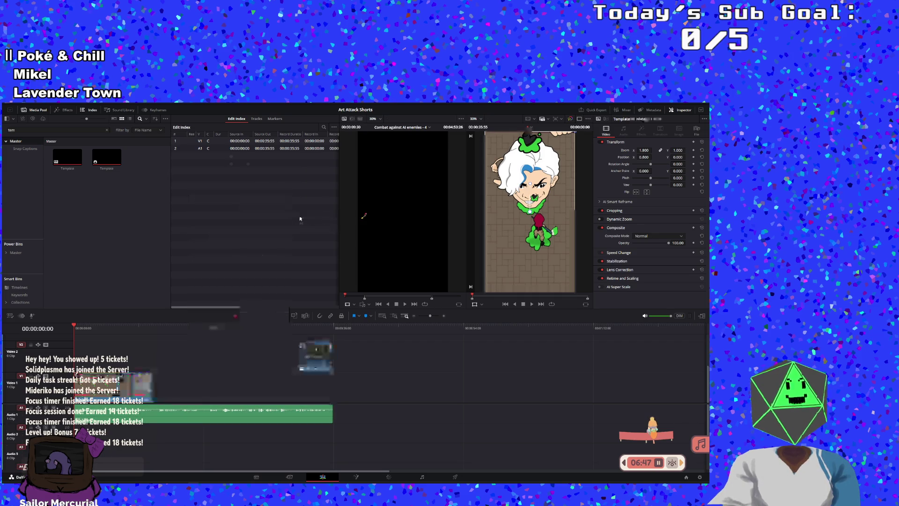
Step: Decompose the remaining audio clip in place, then preview the timeline briefly
click(237, 416)
right_click(236, 415)
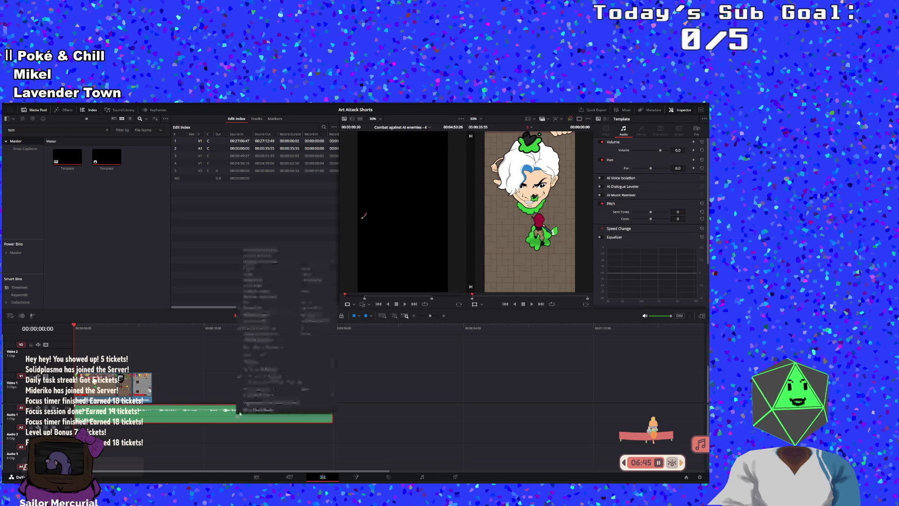
mouse_move(313, 262)
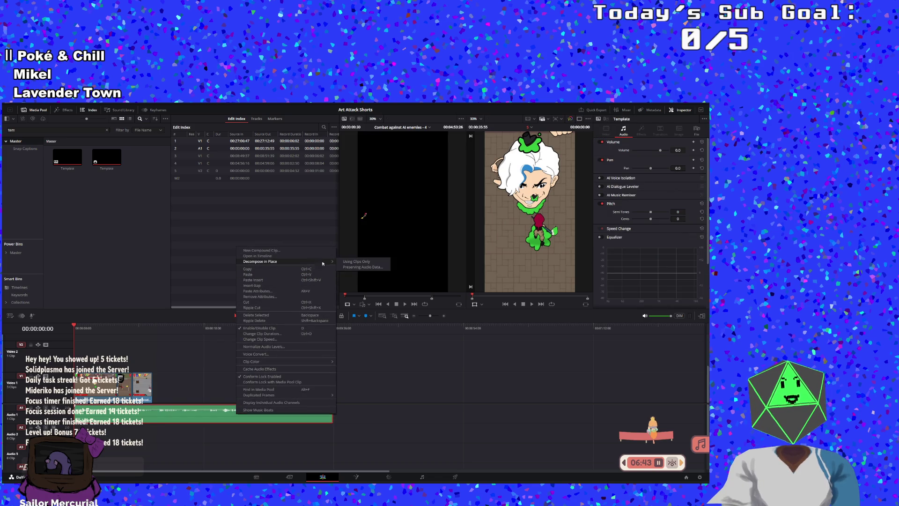
click(345, 266)
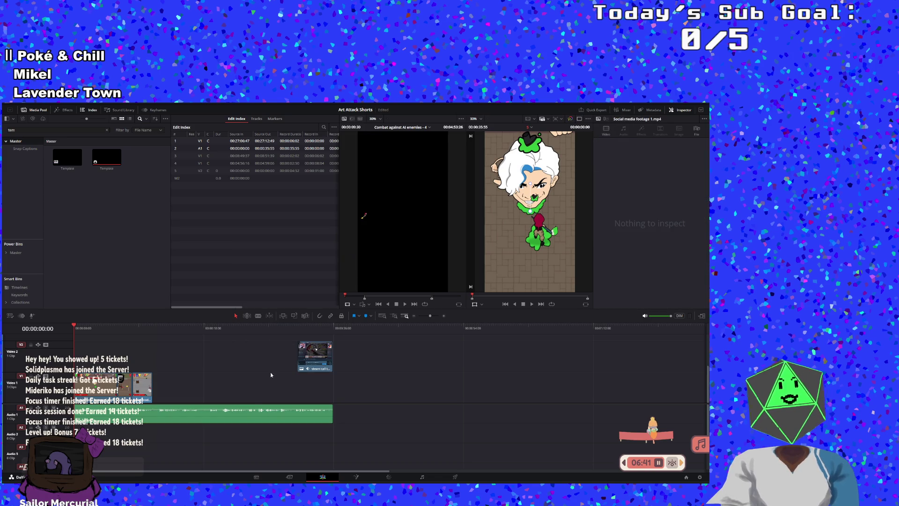
right_click(245, 418)
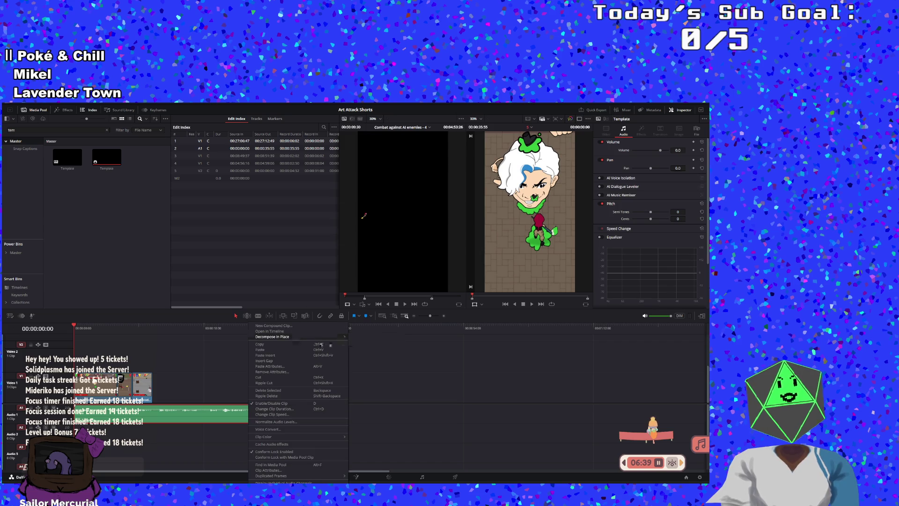
click(353, 337)
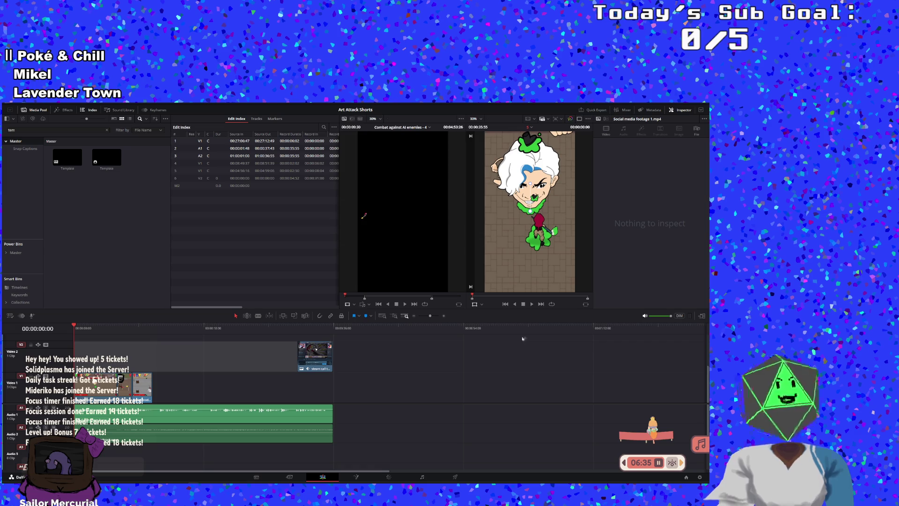
click(531, 304)
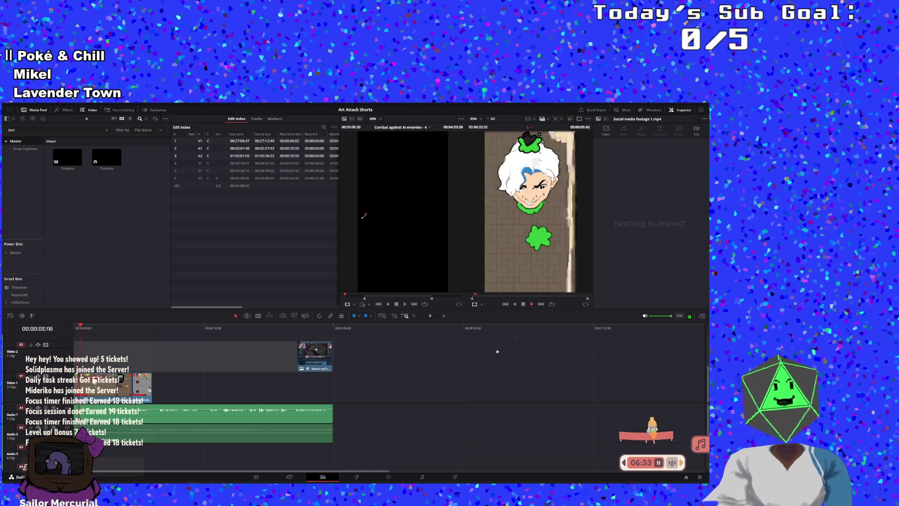
click(531, 305)
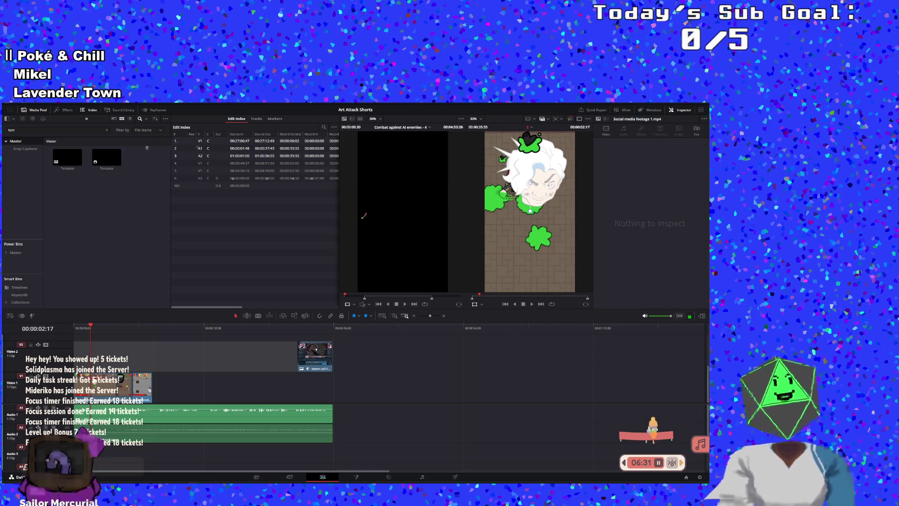
click(42, 129)
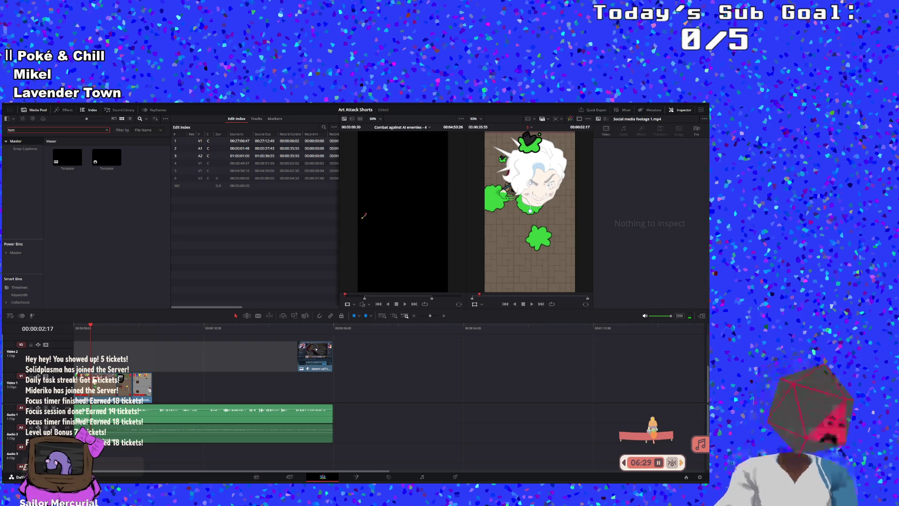
Step: Filter the media pool by '5' and delete the Sarah Short 3.wav voiceover from the timeline
key(BackSpace)
key(BackSpace)
key(BackSpace)
text(5)
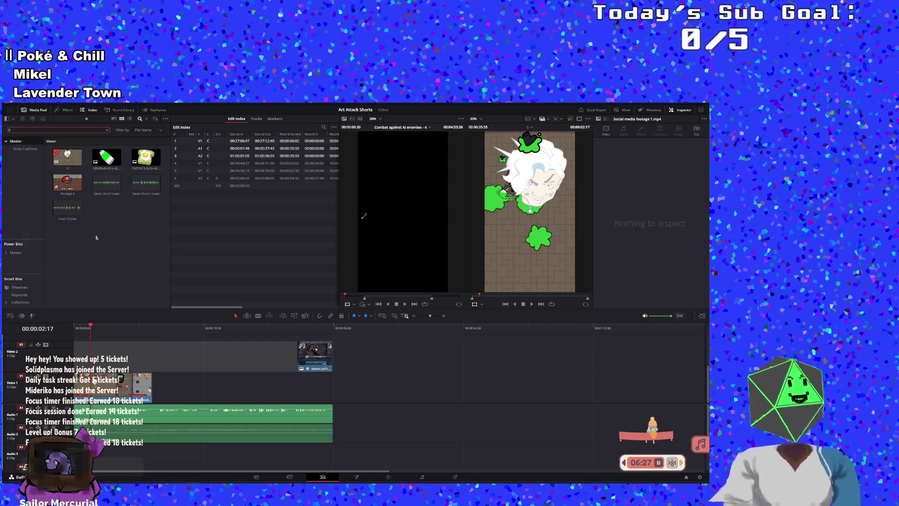
click(96, 227)
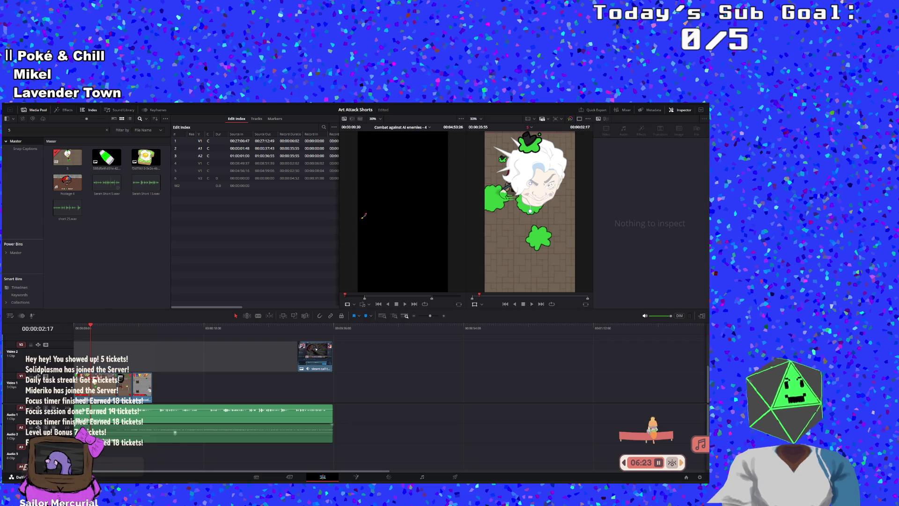
drag(171, 416, 449, 412)
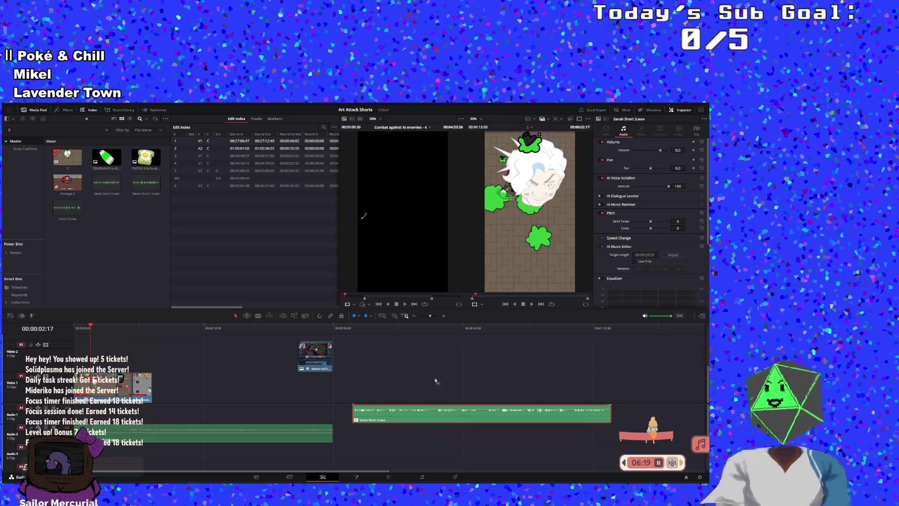
key(Delete)
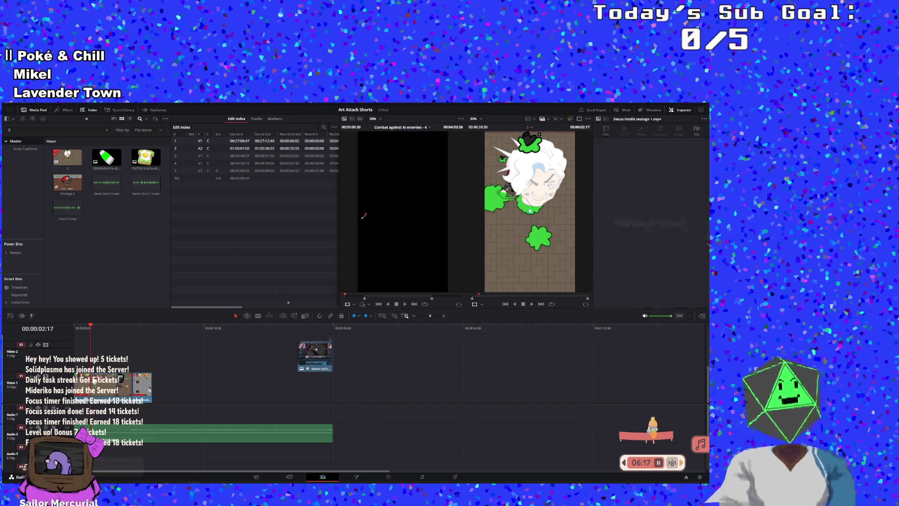
Step: Place Sarah Short 5.wav on A1, lengthen the A2 clip to match, and return to start
click(66, 158)
mouse_move(66, 158)
mouse_down()
mouse_move(87, 177)
mouse_move(74, 160)
mouse_move(148, 394)
mouse_move(75, 395)
mouse_up()
click(106, 182)
click(187, 448)
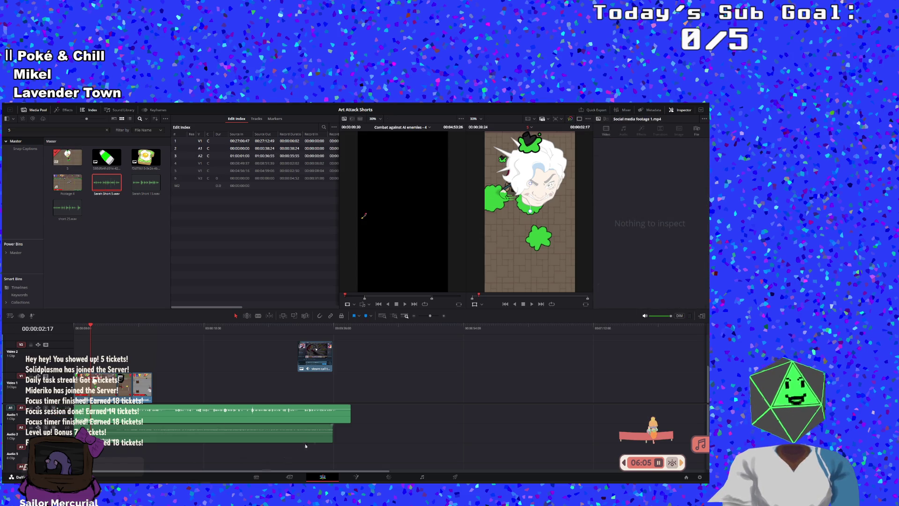
mouse_move(331, 433)
mouse_down()
mouse_move(350, 431)
mouse_move(337, 437)
mouse_move(338, 416)
mouse_up()
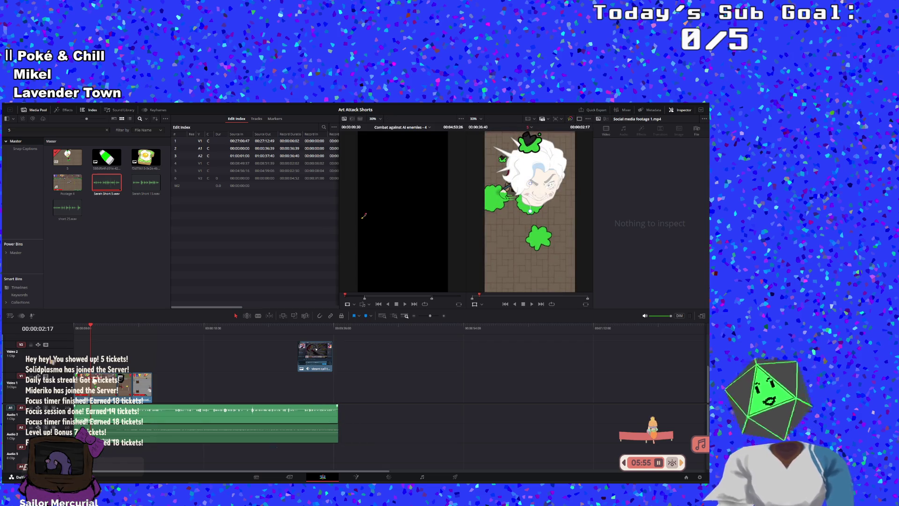
key(Home)
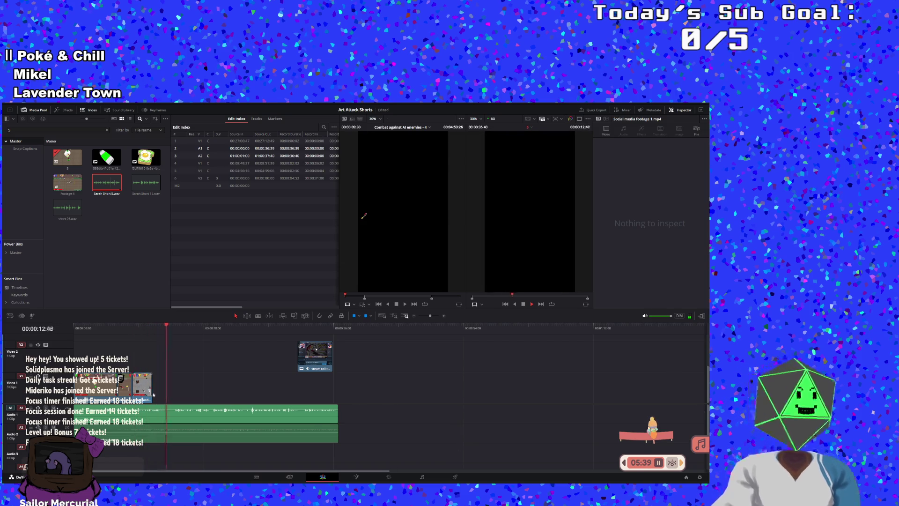
Step: Lengthen the V1 gameplay clip by about two seconds and play from 09:41
drag(151, 388, 163, 388)
click(151, 329)
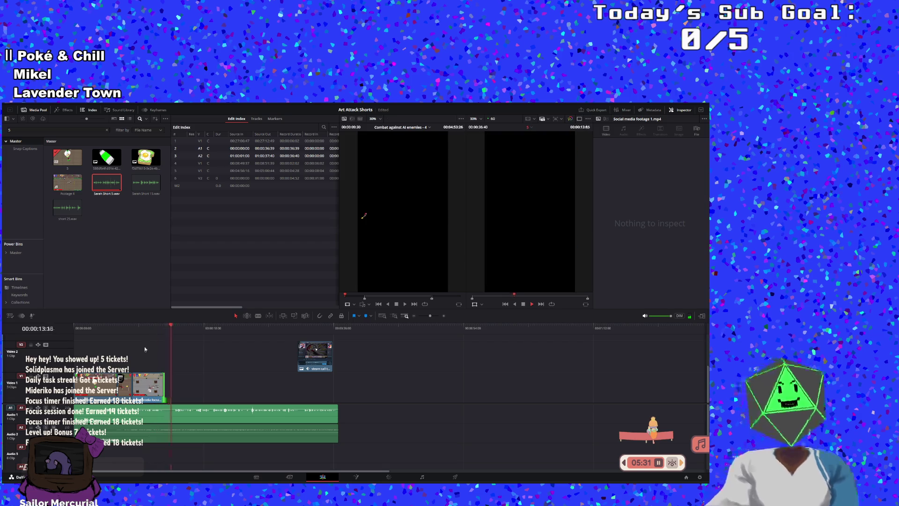
click(144, 327)
key(space)
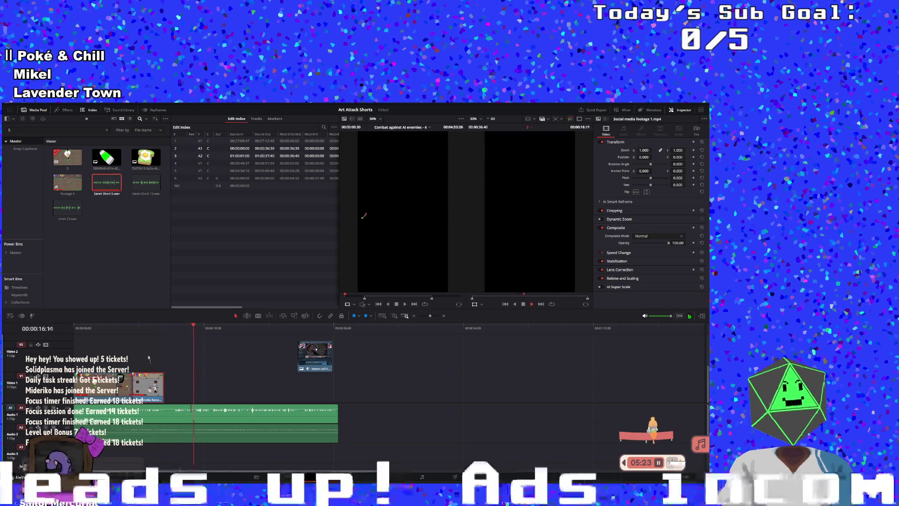
Step: Shift the V1 gameplay footage left in the frame, to an X position of about 43.040
click(138, 328)
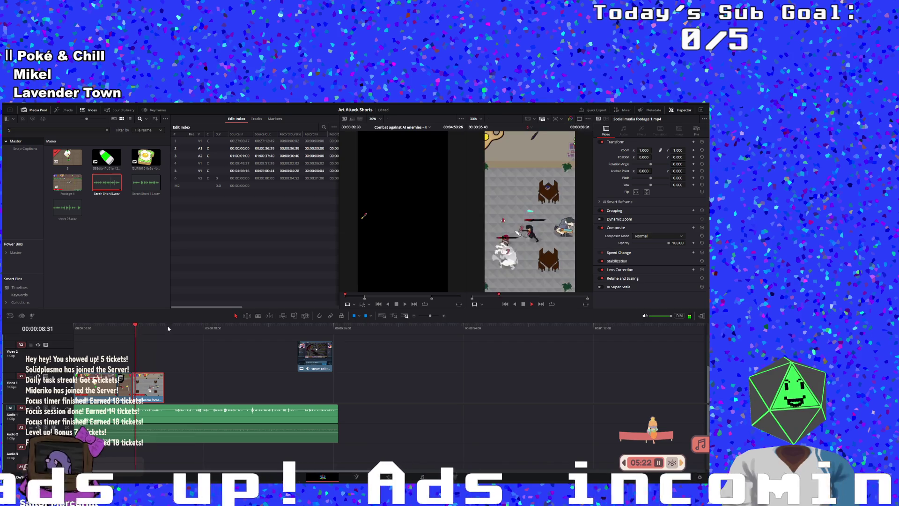
click(522, 304)
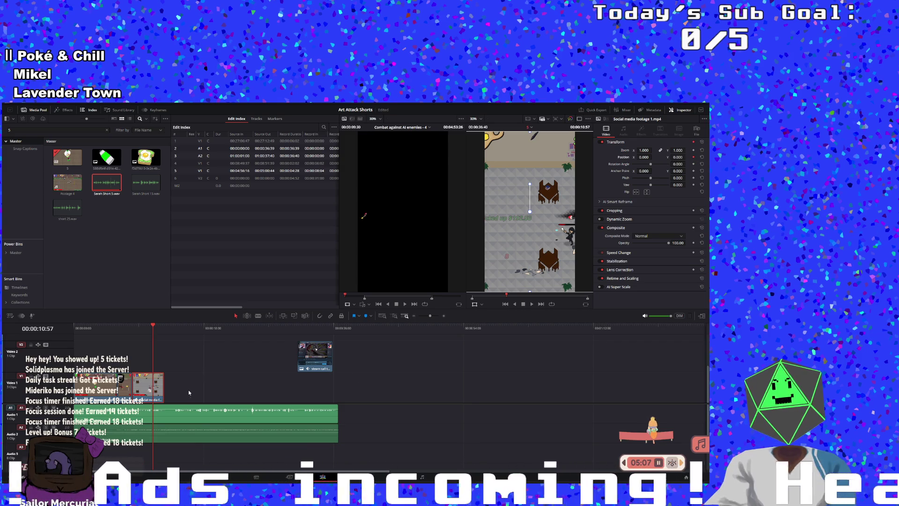
drag(474, 292, 485, 261)
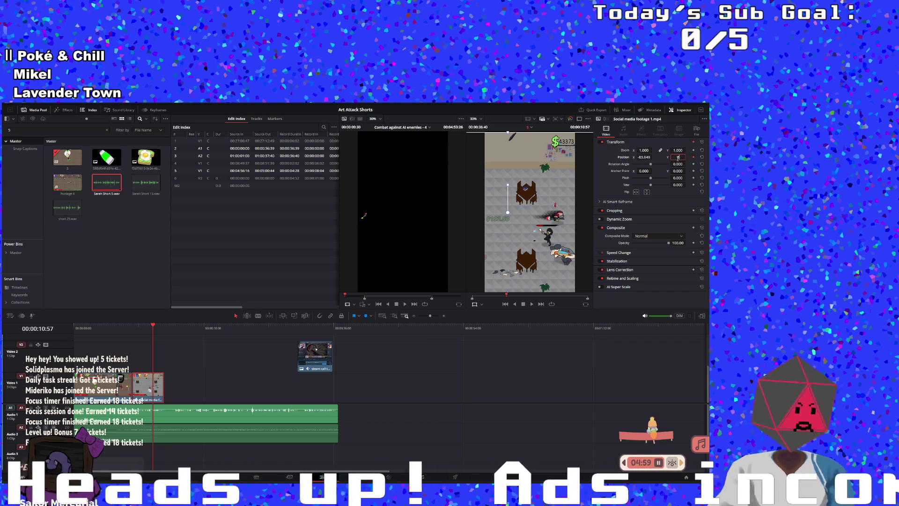
Step: Reframe the gameplay footage sideways and reset its Position Y to 0
click(564, 393)
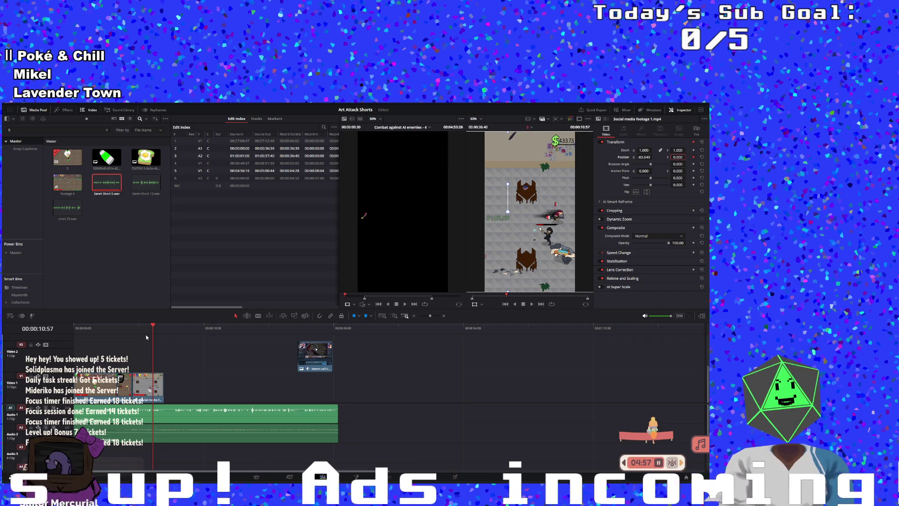
drag(152, 337, 124, 329)
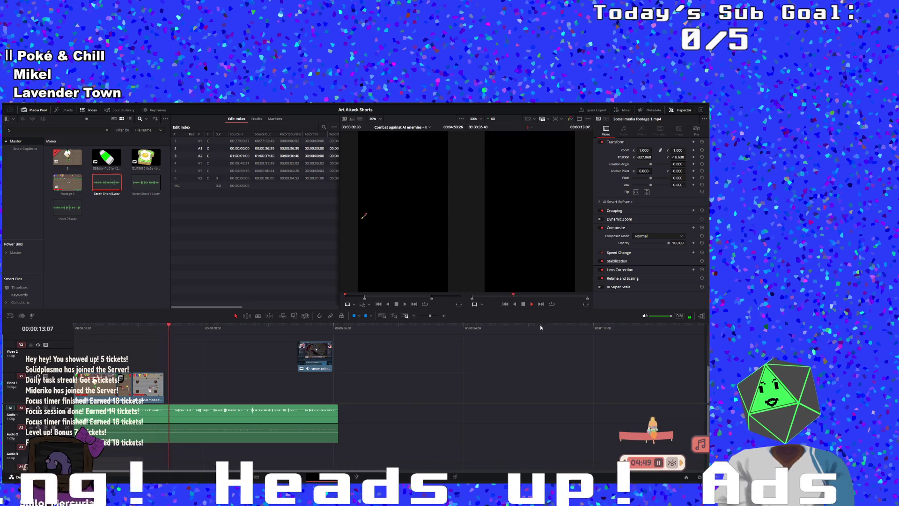
click(126, 331)
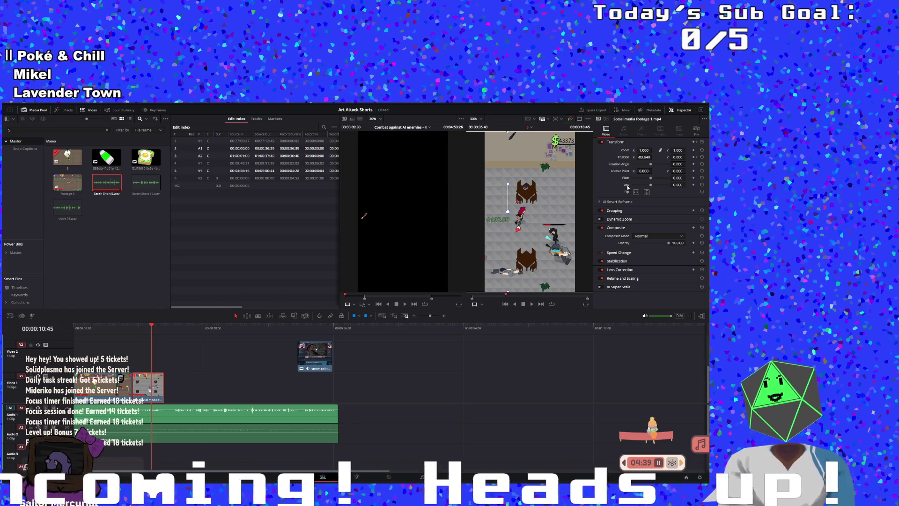
drag(648, 157, 652, 157)
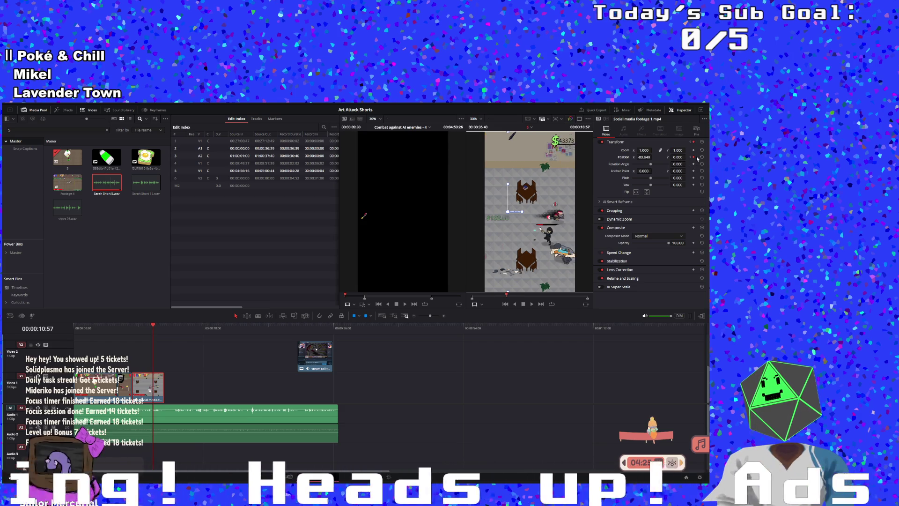
drag(549, 235, 531, 236)
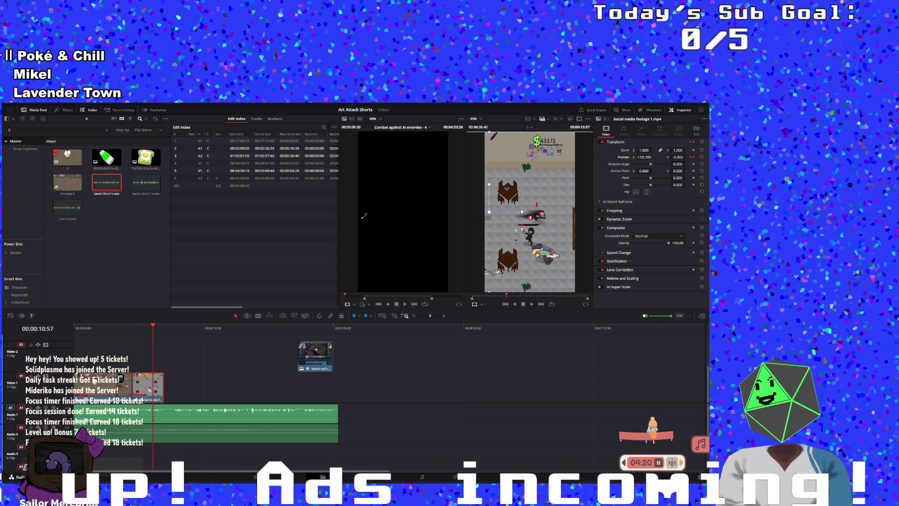
click(677, 157)
text(305)
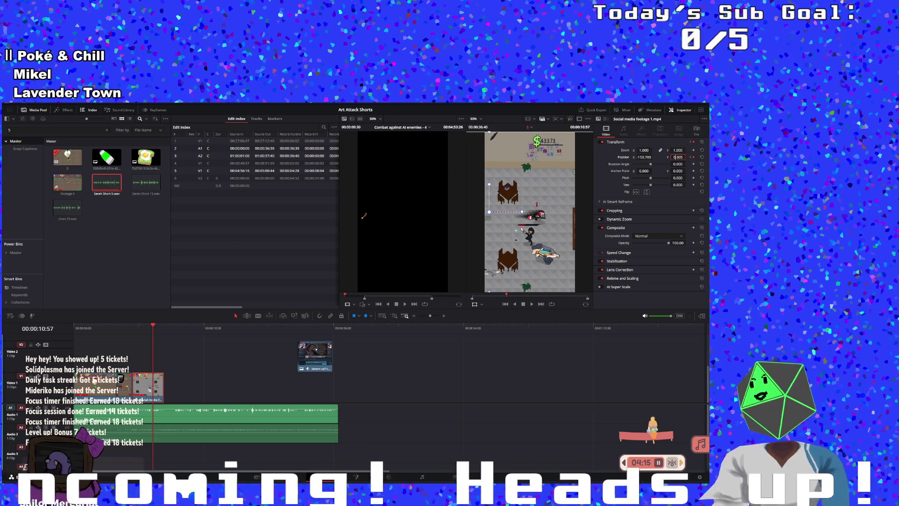
key(BackSpace)
key(BackSpace)
key(BackSpace)
key(BackSpace)
key(BackSpace)
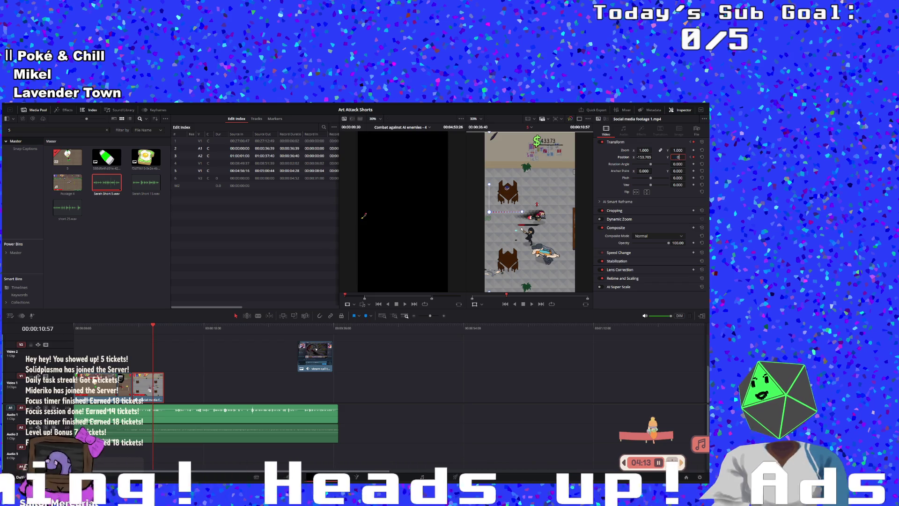
key(Return)
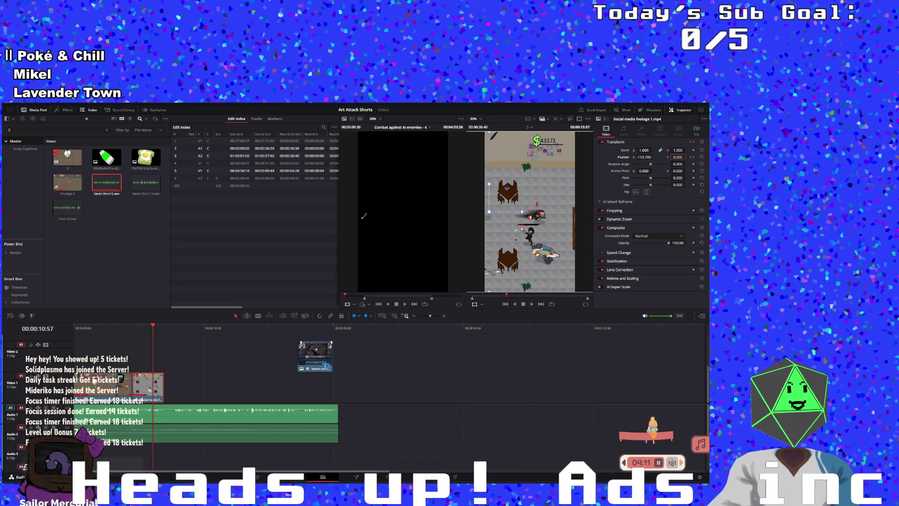
Step: Replay from 00:00:07:46, then lengthen the last clip on V1
click(130, 326)
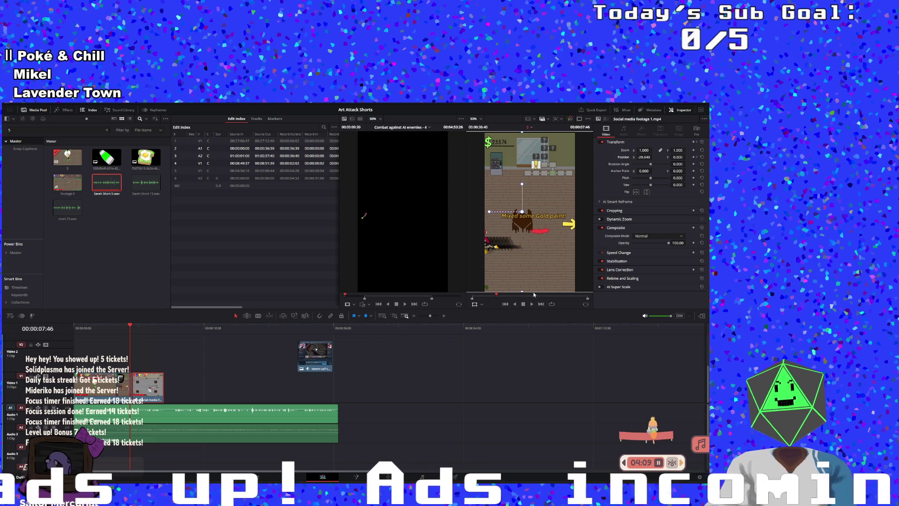
key(space)
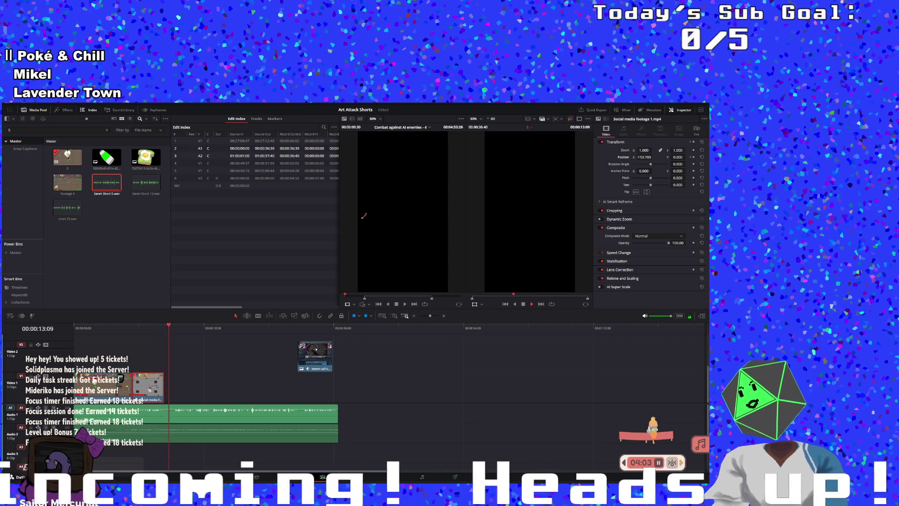
click(522, 305)
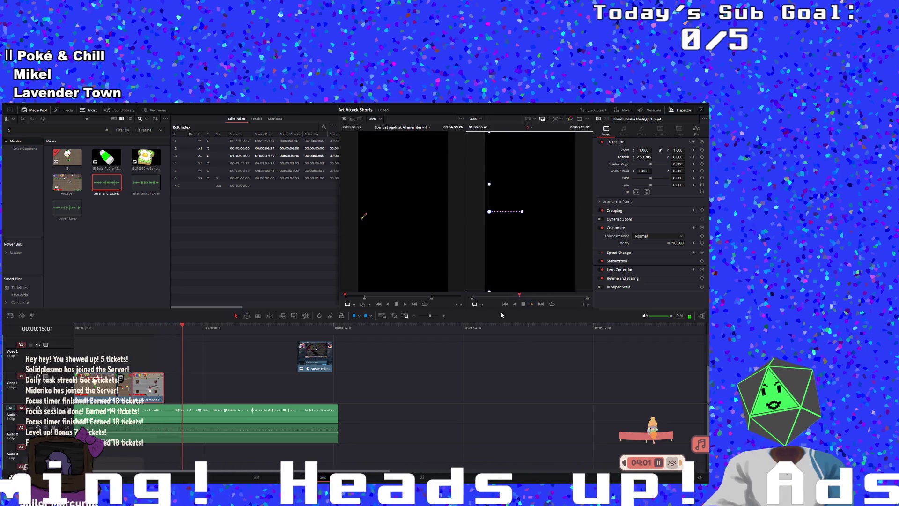
click(143, 336)
drag(163, 388, 169, 388)
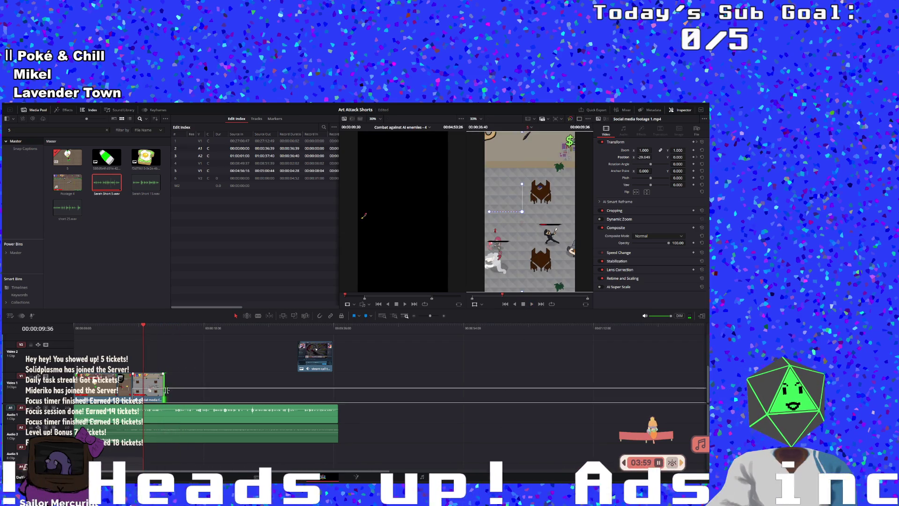
Step: Play back the edit to review it, then filter the media pool by 'vicky'
click(530, 304)
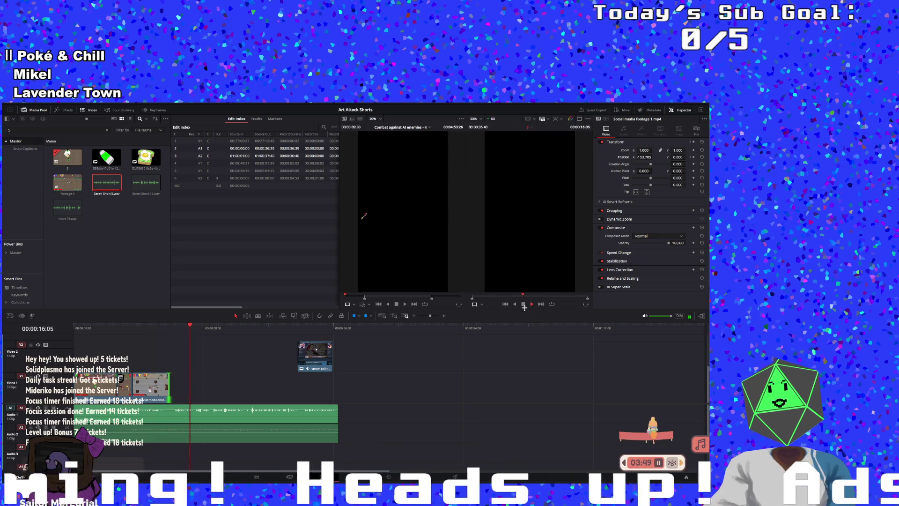
click(523, 304)
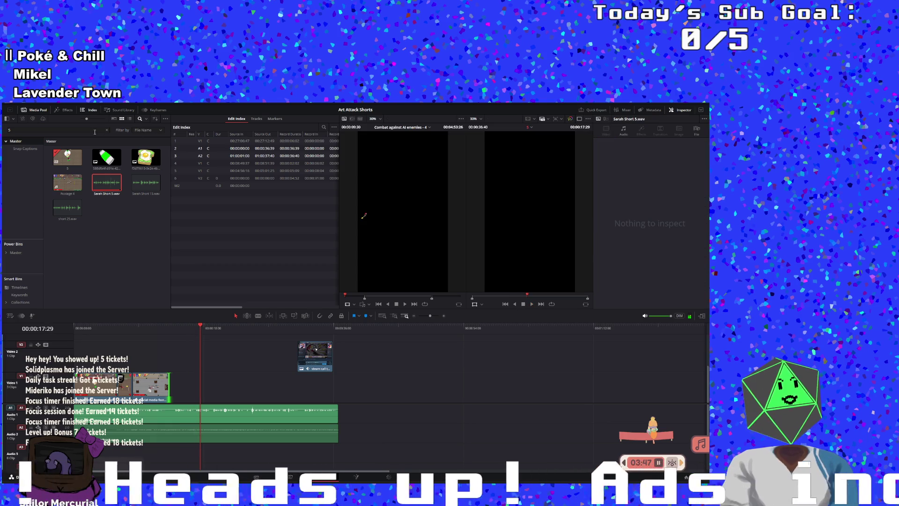
key(BackSpace)
text(vicky)
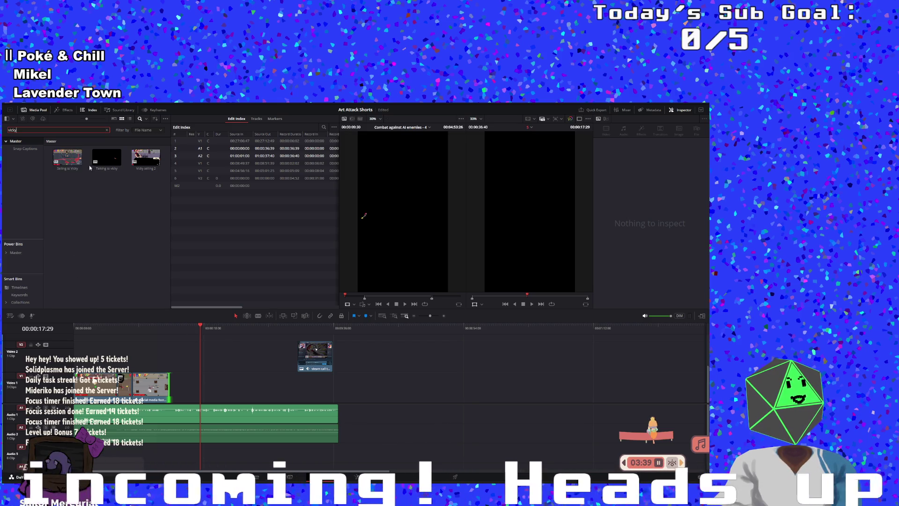
Step: Add Talking to vicky to V1 without its audio and move it earlier in time
mouse_move(108, 172)
mouse_down()
mouse_move(187, 394)
mouse_move(173, 389)
mouse_move(301, 369)
mouse_move(382, 373)
mouse_up()
click(403, 412)
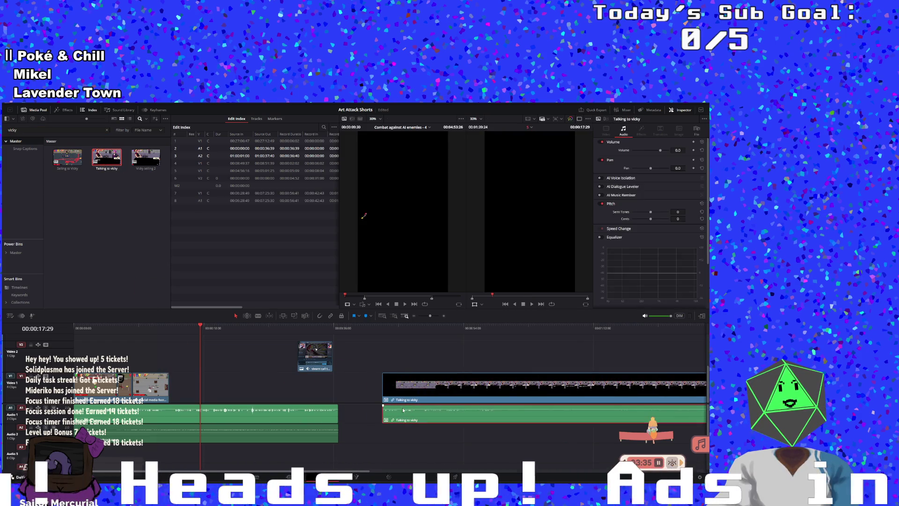
key(Delete)
scroll(389, 398, left, 10)
drag(428, 395, 214, 395)
Step: Render the Talking to vicky clip in place as new footage and trim its start later
right_click(215, 396)
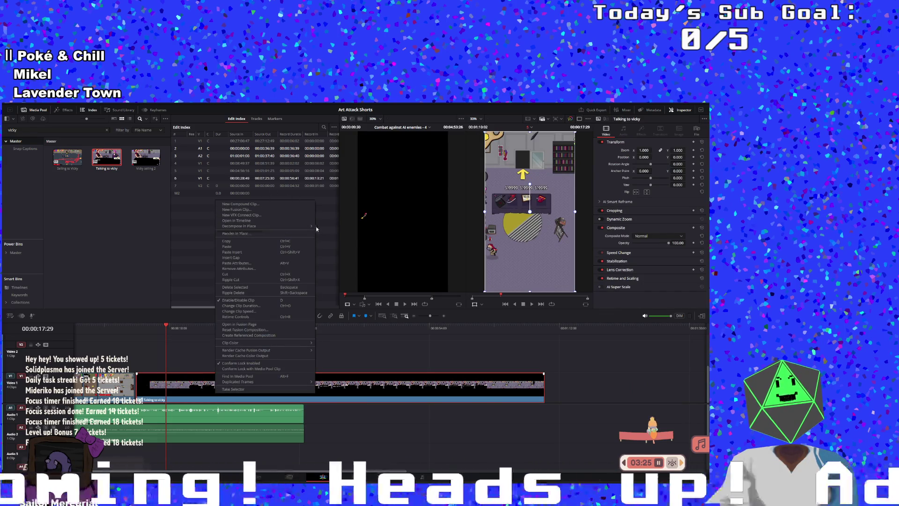
click(312, 233)
click(320, 228)
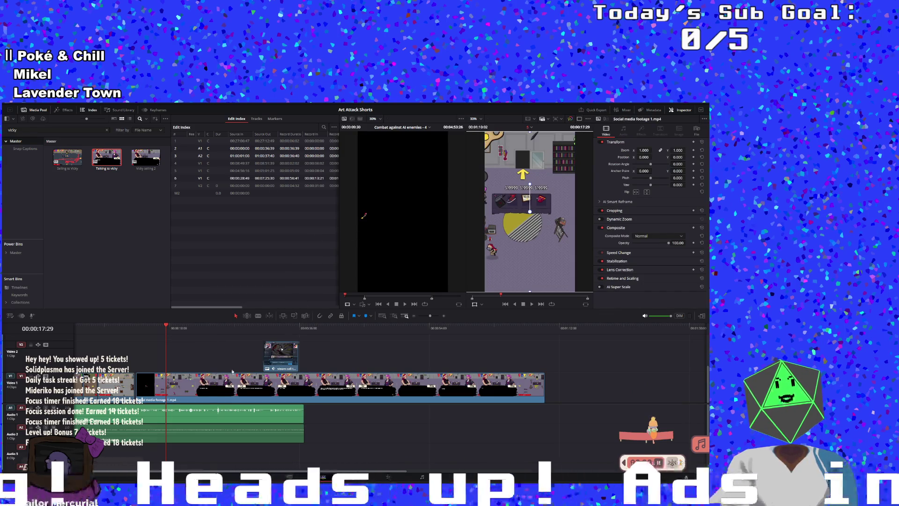
click(182, 402)
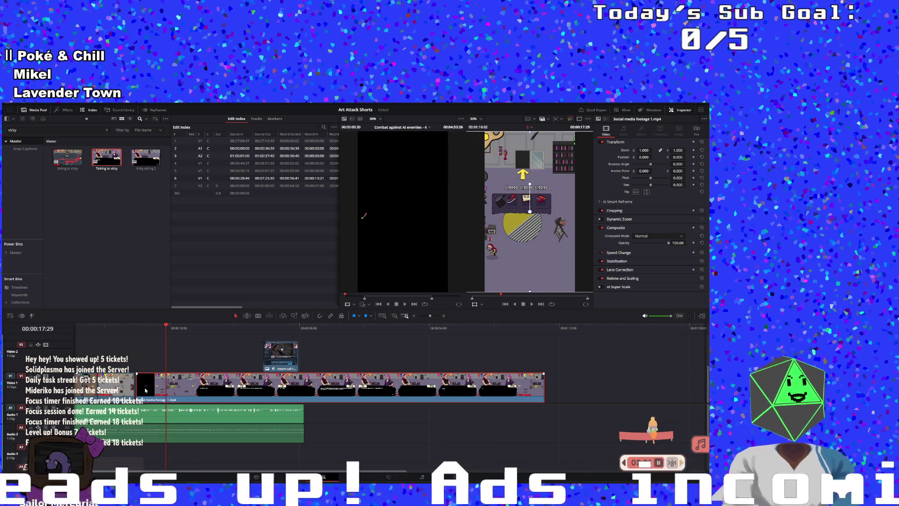
drag(136, 389, 192, 389)
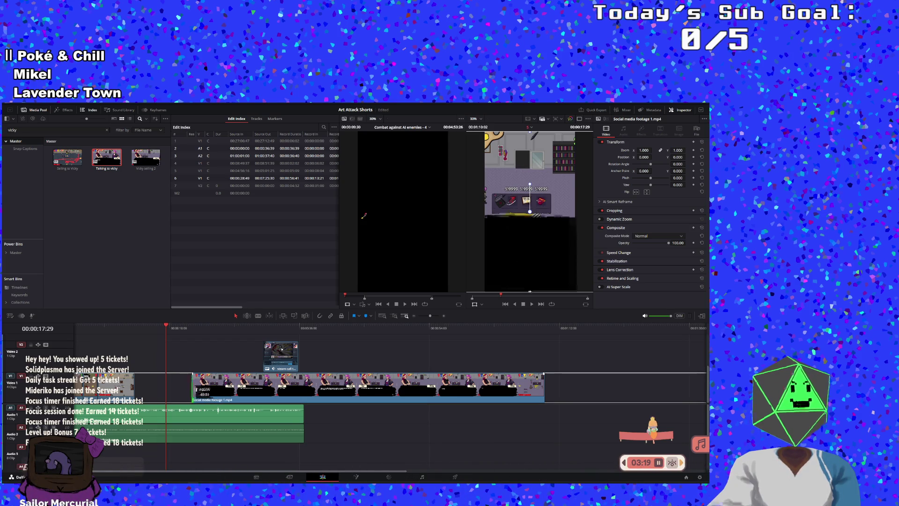
click(309, 403)
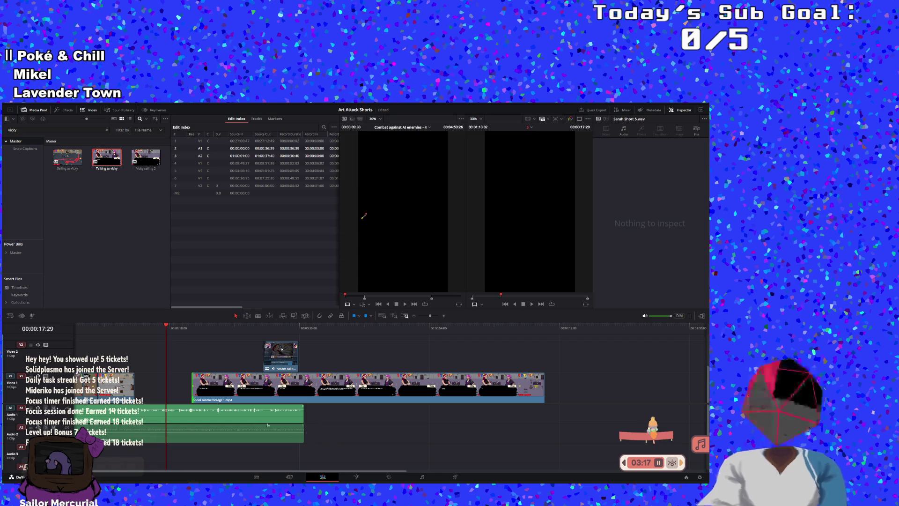
click(36, 396)
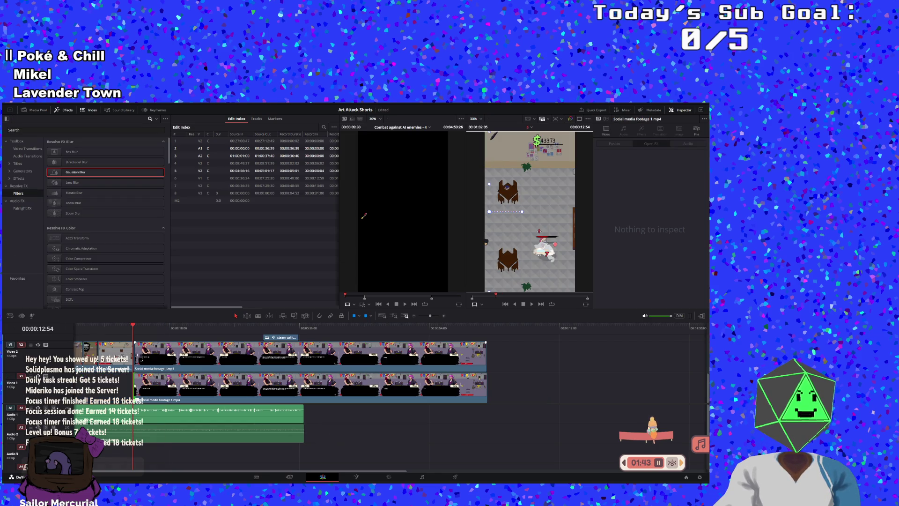
Step: Move the V2 footage copy later and retrim its start so it overlaps the V1 footage
drag(135, 355, 134, 356)
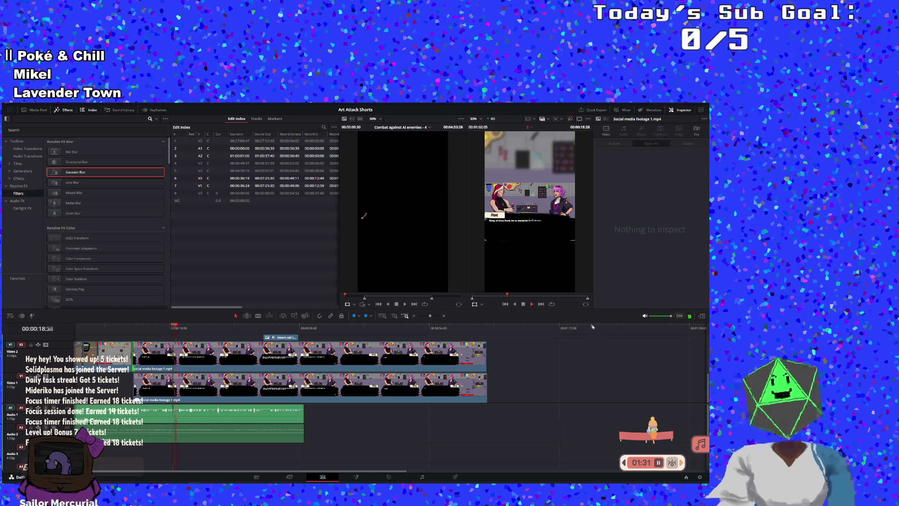
click(127, 328)
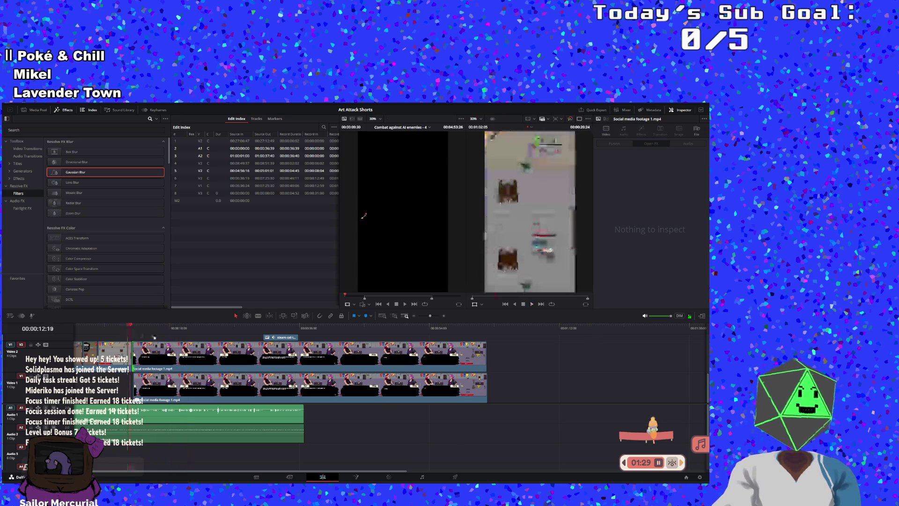
mouse_move(343, 359)
mouse_down()
mouse_move(419, 358)
mouse_move(330, 353)
mouse_move(478, 343)
mouse_move(457, 372)
mouse_up()
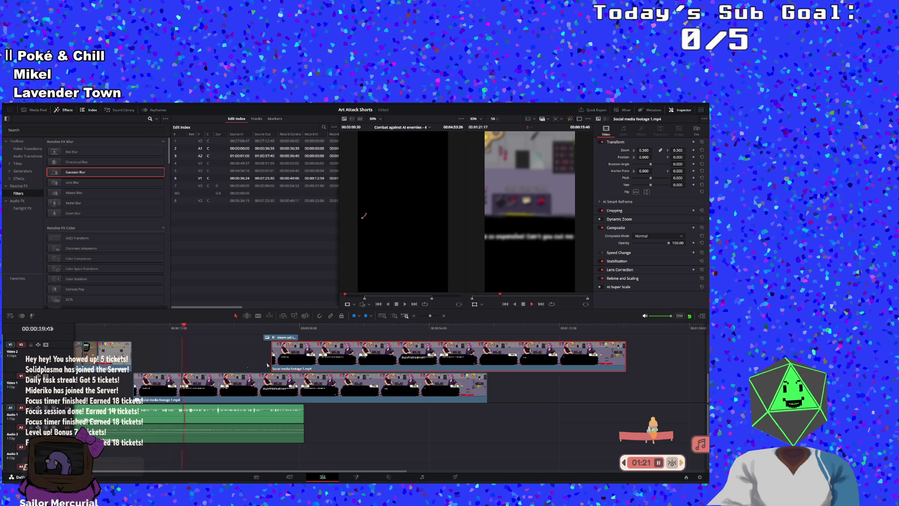
mouse_move(274, 355)
mouse_down()
mouse_move(139, 359)
mouse_move(343, 358)
mouse_move(141, 362)
mouse_move(336, 369)
mouse_move(134, 366)
mouse_move(544, 363)
mouse_move(247, 358)
mouse_up()
mouse_move(154, 356)
mouse_down()
mouse_move(489, 355)
mouse_move(109, 370)
mouse_move(158, 369)
mouse_up()
click(522, 304)
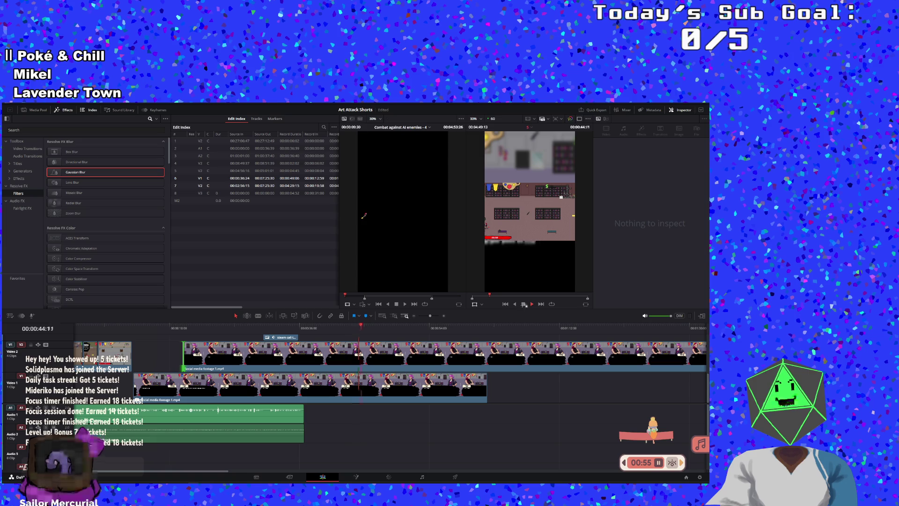
Step: Select the V2 footage clip and scrub the timeline to a sharp frame around 3:43
click(343, 366)
click(192, 327)
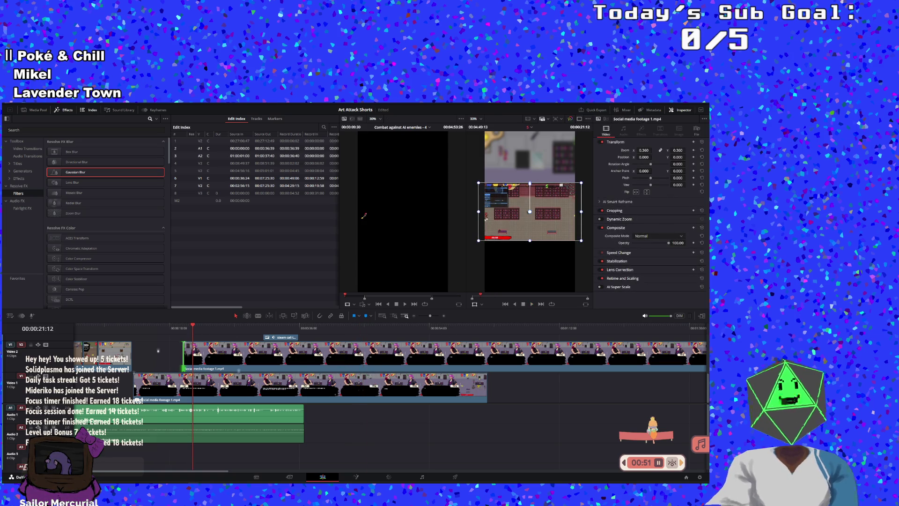
click(480, 327)
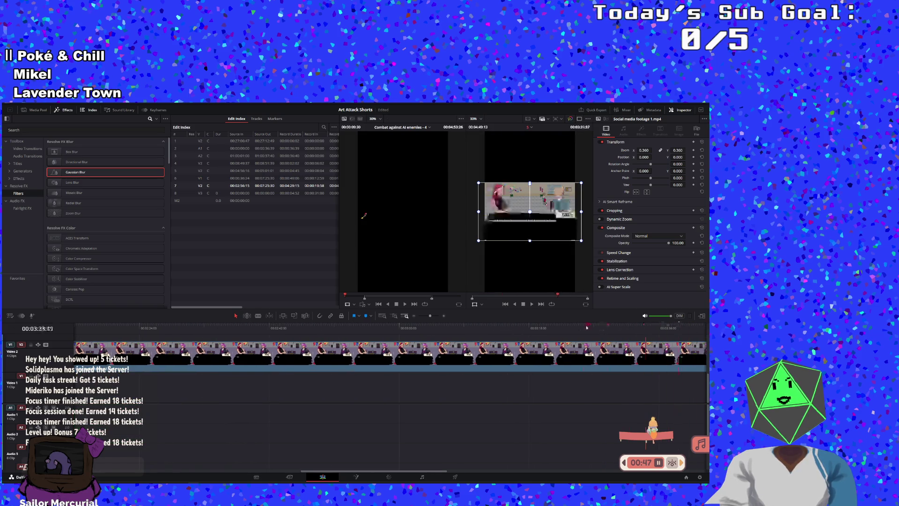
click(91, 328)
click(369, 327)
scroll(390, 356, right, 10)
click(312, 327)
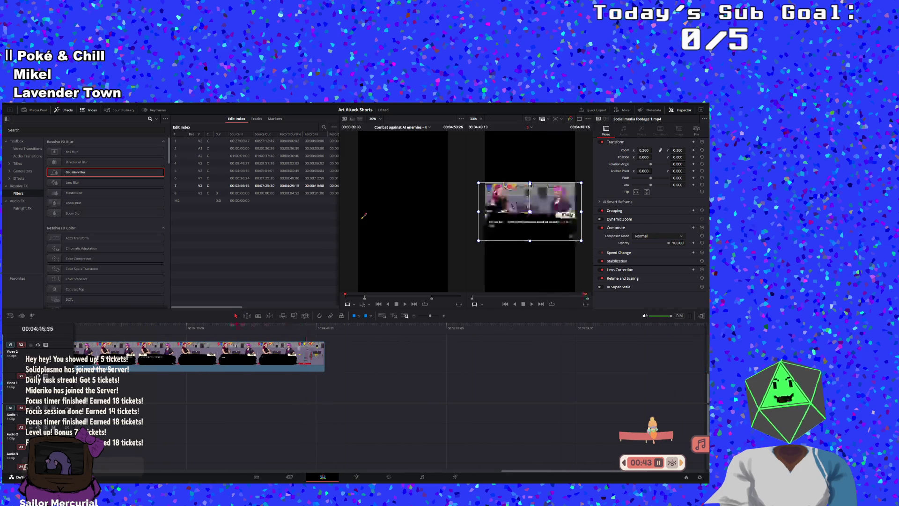
mouse_move(154, 330)
mouse_down()
mouse_move(78, 332)
mouse_move(330, 351)
mouse_up()
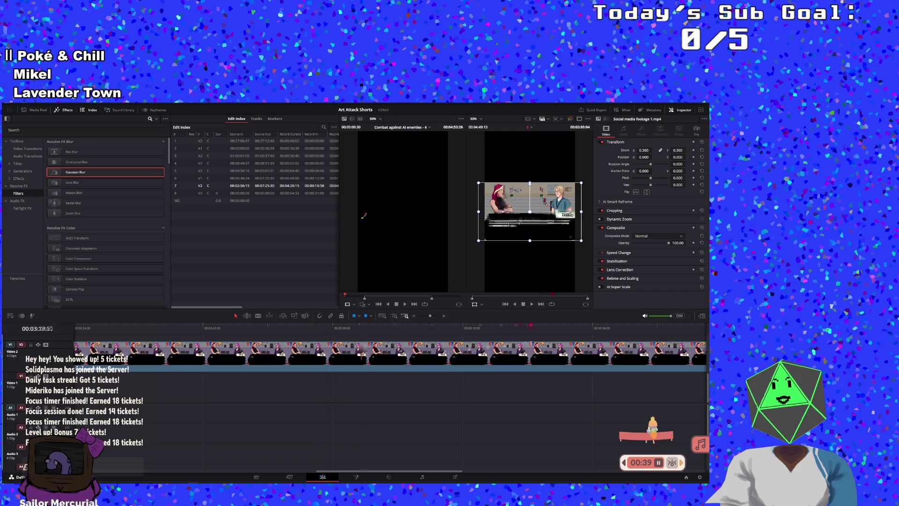
mouse_move(617, 330)
mouse_down()
mouse_move(693, 321)
mouse_move(496, 315)
mouse_move(509, 314)
mouse_up()
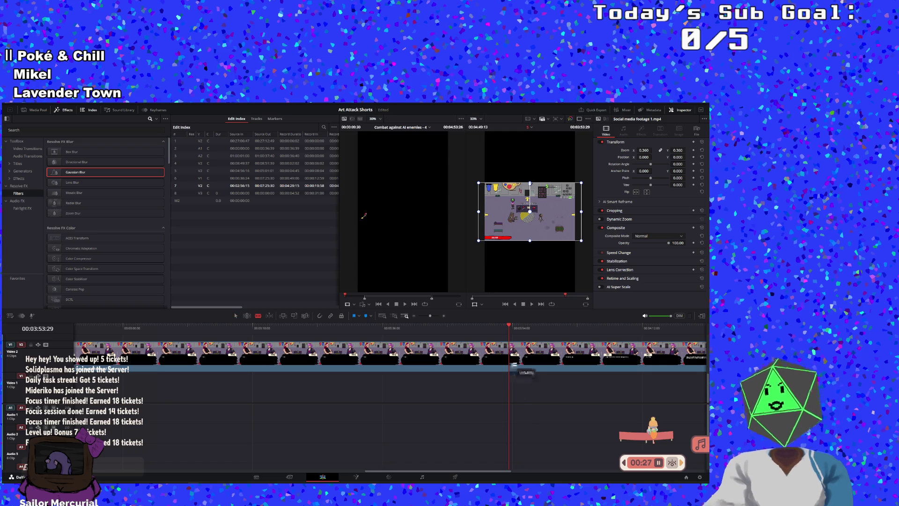
Step: Drop another copy of the footage at the playhead and move it up and later on the timeline
drag(513, 361, 511, 362)
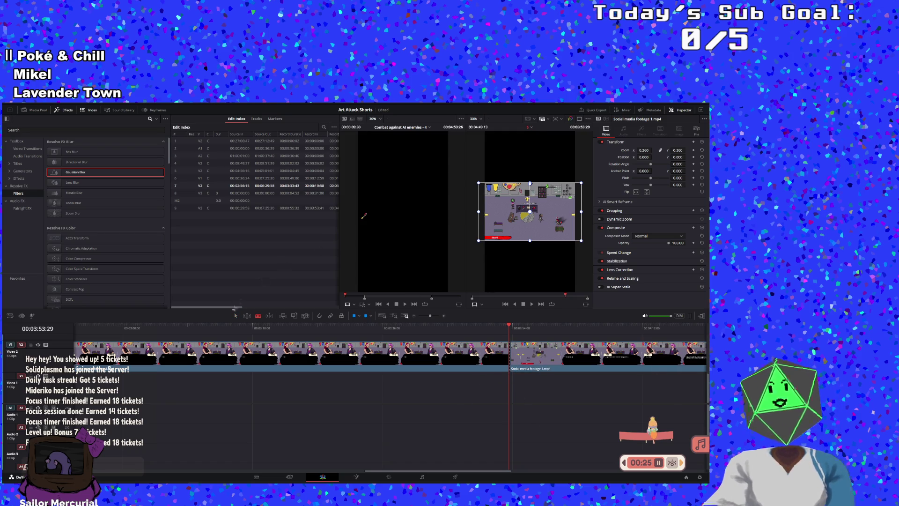
drag(249, 366, 249, 387)
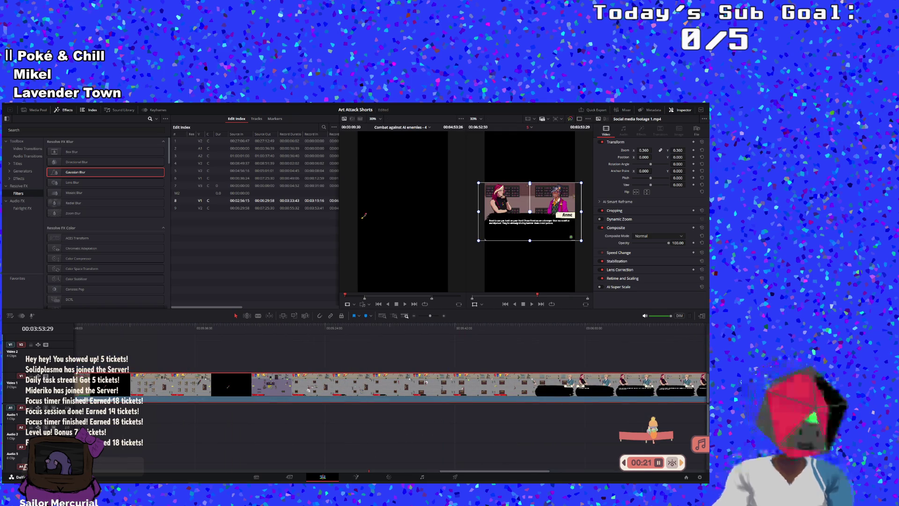
mouse_move(533, 395)
mouse_down()
mouse_move(609, 389)
mouse_move(697, 358)
mouse_up()
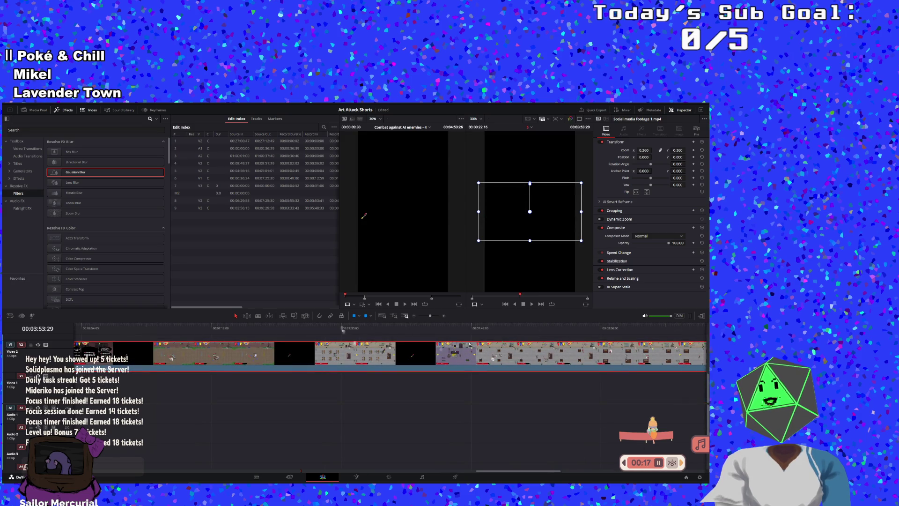
Step: Ripple-delete the extra V2 clip and shuffle the Social media footage clips between V1 and V2
click(429, 315)
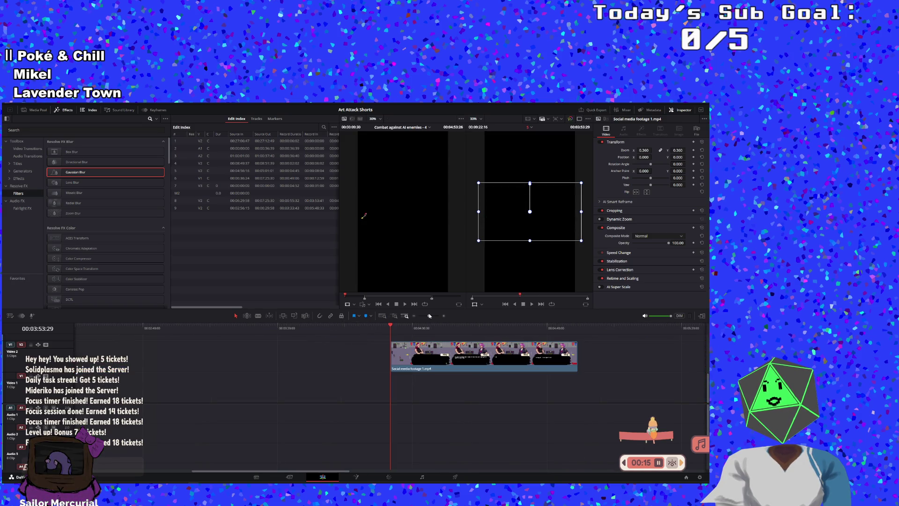
key(Delete)
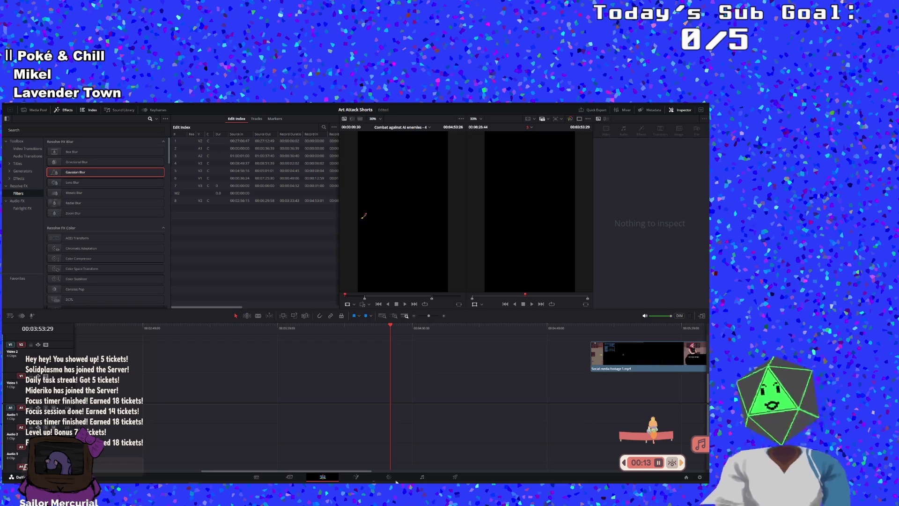
mouse_move(352, 473)
mouse_down()
mouse_move(330, 473)
mouse_move(425, 473)
mouse_up()
drag(379, 357, 19, 358)
drag(166, 375, 365, 415)
mouse_move(650, 351)
mouse_down()
mouse_move(56, 389)
mouse_move(413, 377)
mouse_move(387, 381)
mouse_up()
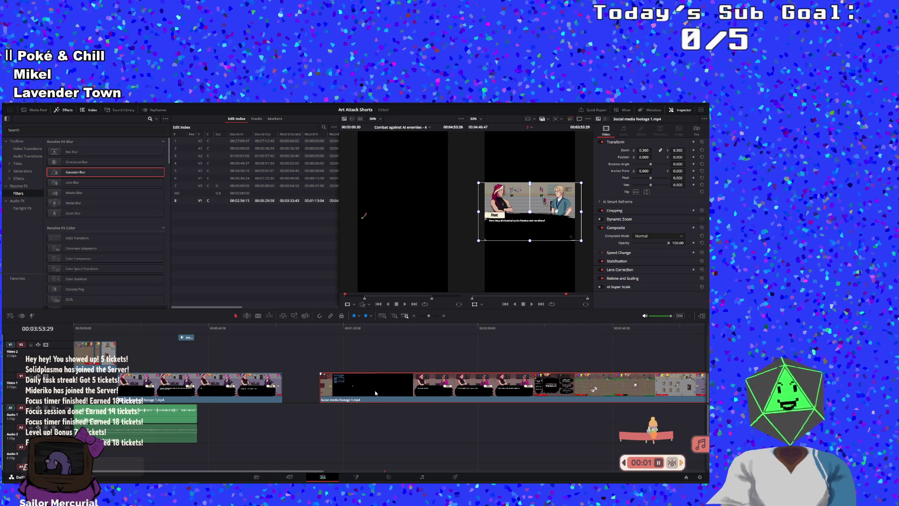
mouse_move(375, 392)
mouse_down()
mouse_move(356, 365)
mouse_move(365, 391)
mouse_move(337, 365)
mouse_move(117, 369)
mouse_move(173, 377)
mouse_up()
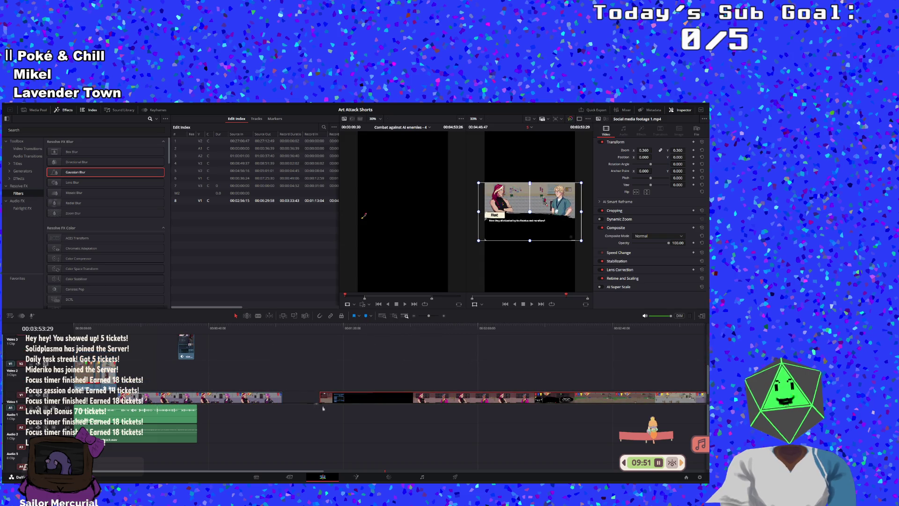
Step: Raise the left footage clip to Video 2 and reposition the V1 clip about 17 seconds in
scroll(326, 397, up, 3)
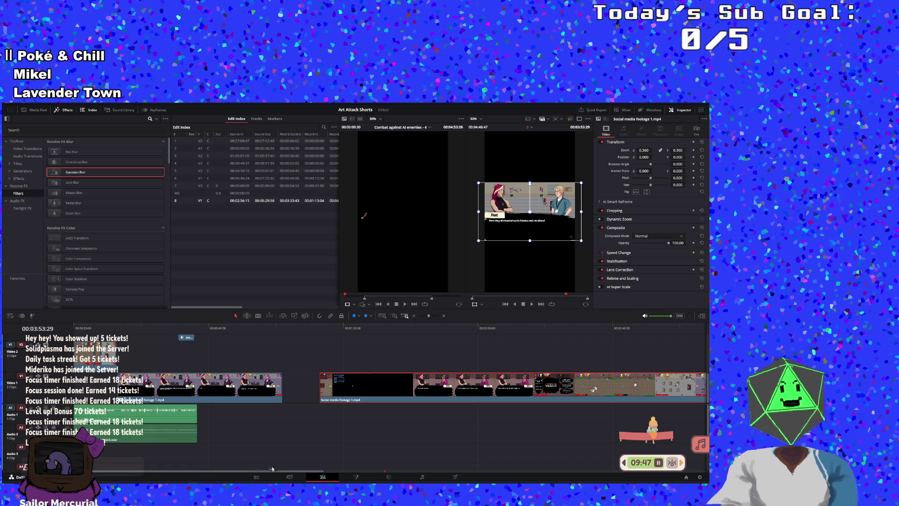
drag(182, 400, 182, 350)
drag(328, 386, 80, 387)
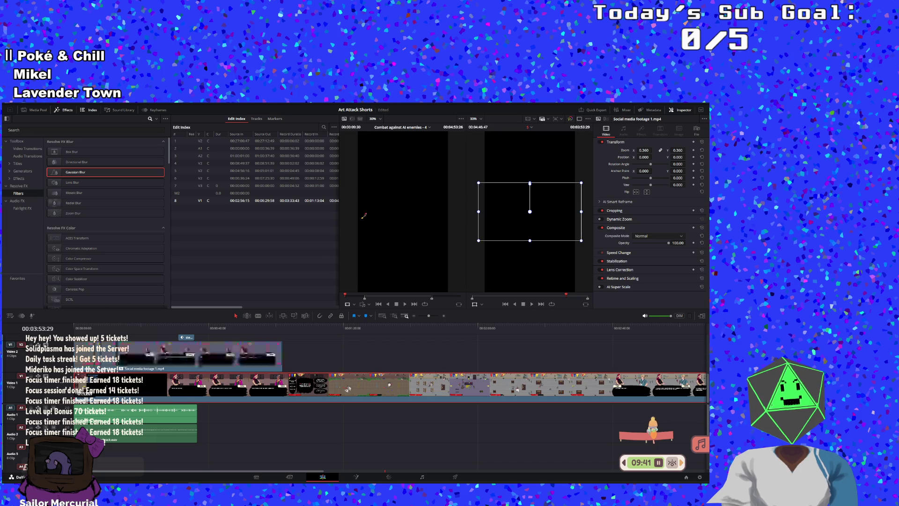
drag(328, 387, 385, 386)
Step: Preview from 00:00:12:18, then realign the footage clip on Video 2 at the timeline start
scroll(151, 370, up, 2)
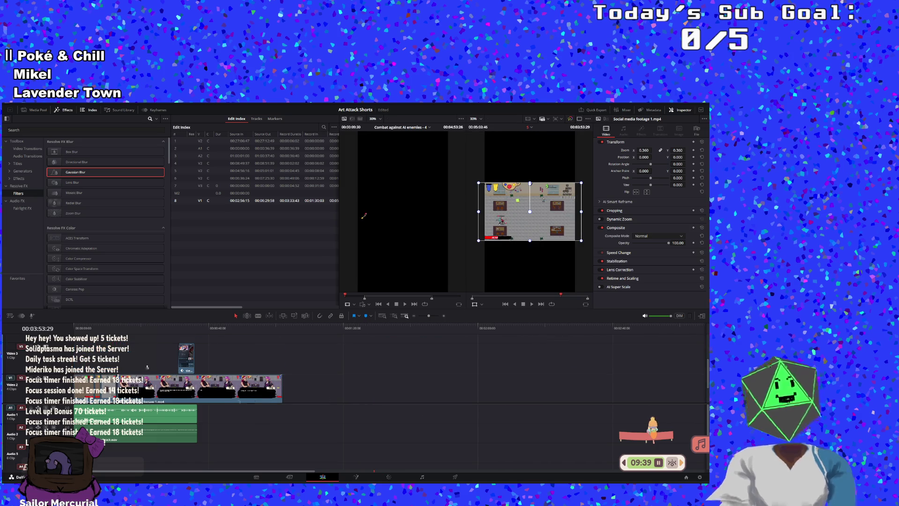
click(116, 330)
click(532, 305)
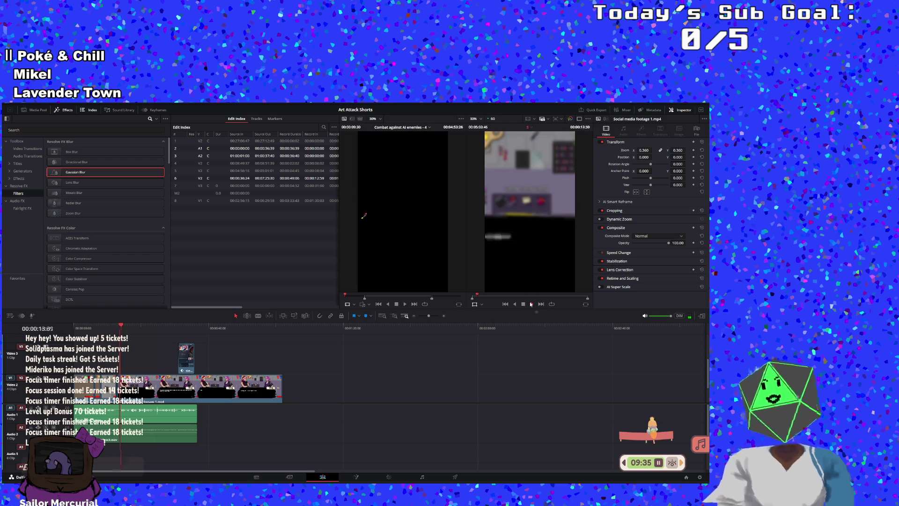
click(531, 304)
scroll(466, 354, down, 1)
drag(152, 362, 108, 391)
mouse_move(425, 382)
mouse_down()
mouse_move(284, 359)
mouse_move(168, 358)
mouse_up()
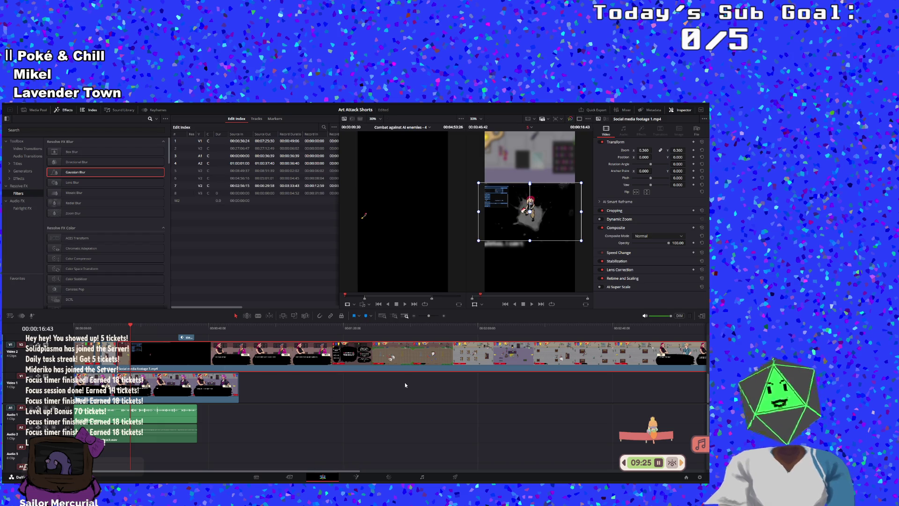
Step: Undo the recent clip rearrangements, then redo the move back onto Video 2
key(ctrl+z)
key(ctrl+z)
key(ctrl+z)
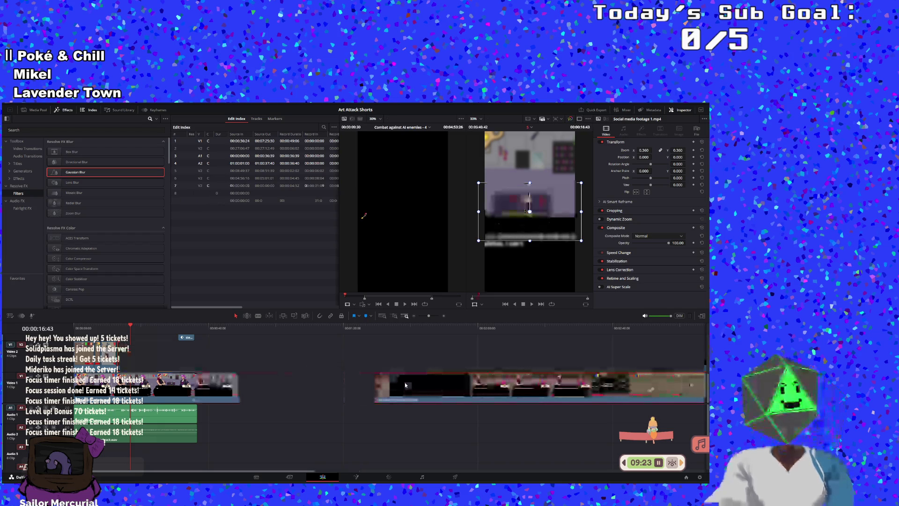
key(ctrl+z)
key(ctrl+z)
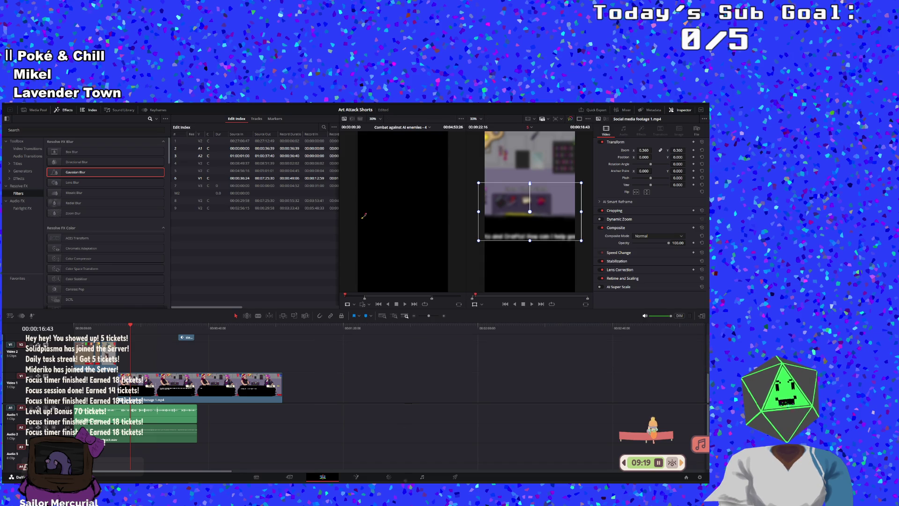
key(ctrl+z)
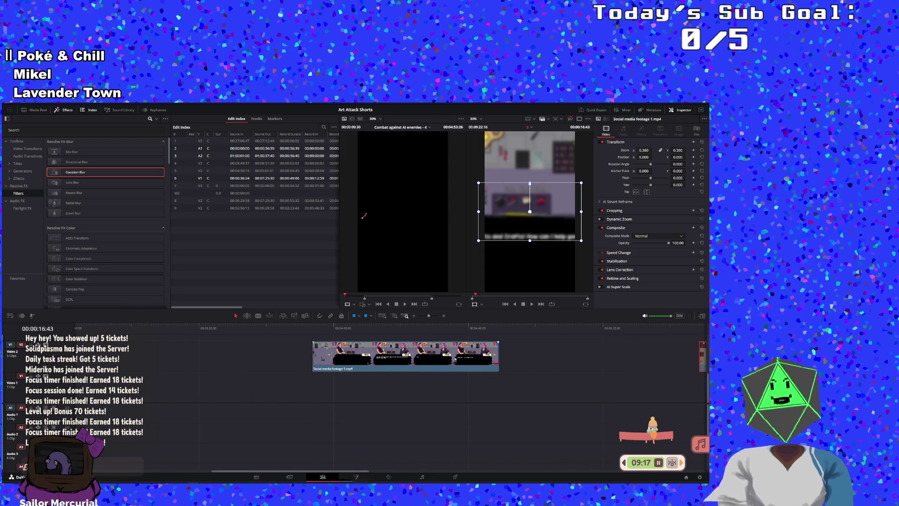
key(ctrl+z)
key(ctrl+shift+z)
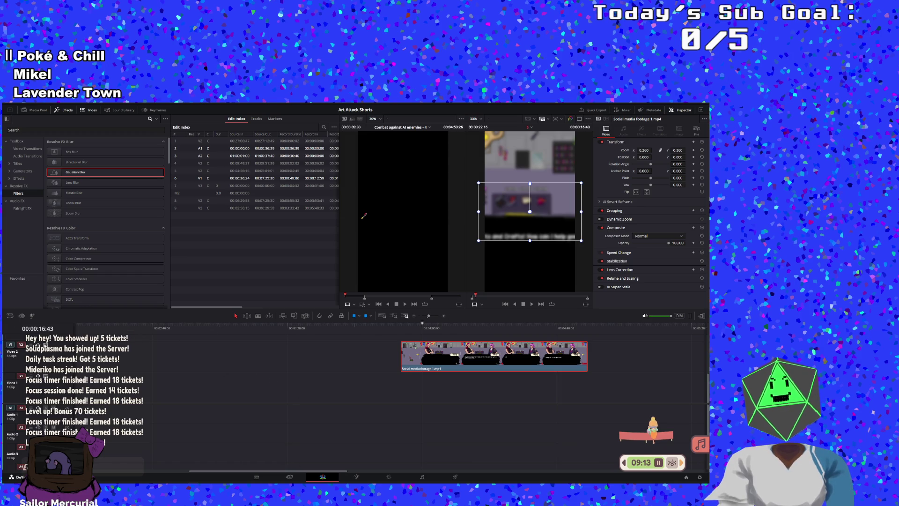
Step: Zoom the timeline out and drag the small Video 2 clip to the timeline start, above the blurred background layer
drag(427, 315, 425, 316)
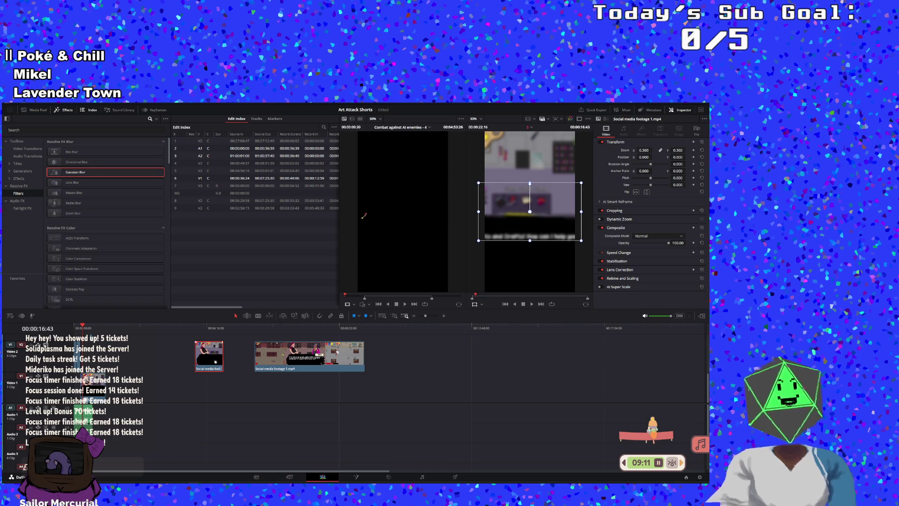
drag(208, 356, 96, 355)
drag(425, 316, 436, 316)
mouse_move(354, 354)
mouse_down()
mouse_move(262, 361)
mouse_move(309, 372)
mouse_move(254, 374)
mouse_move(264, 402)
mouse_move(242, 402)
mouse_up()
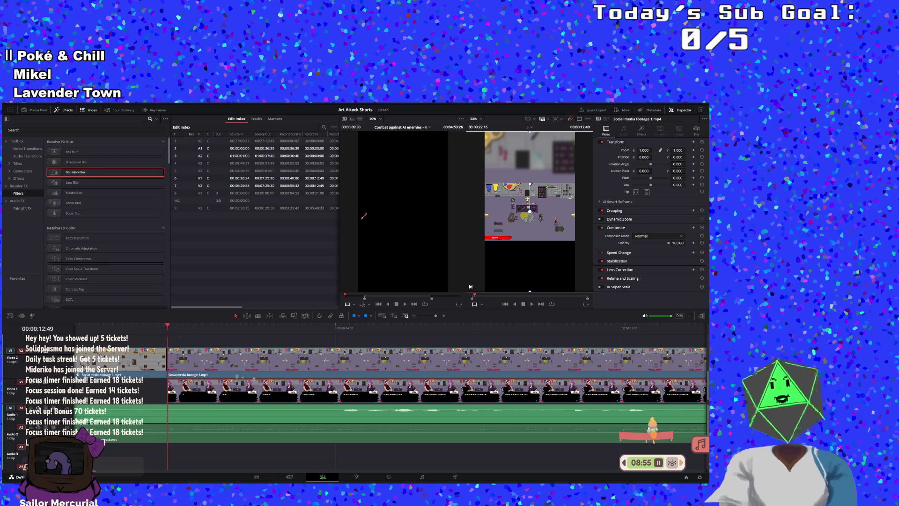
Step: Reposition and scale the Video 2 gameplay clip up to 2.140 zoom in the viewer
mouse_move(524, 263)
mouse_down()
mouse_move(555, 253)
mouse_move(539, 255)
mouse_move(553, 269)
mouse_up()
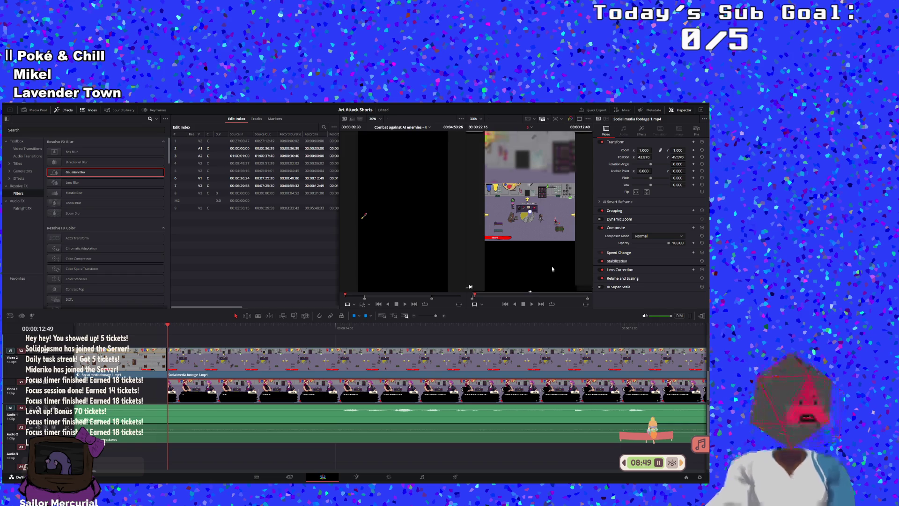
click(269, 361)
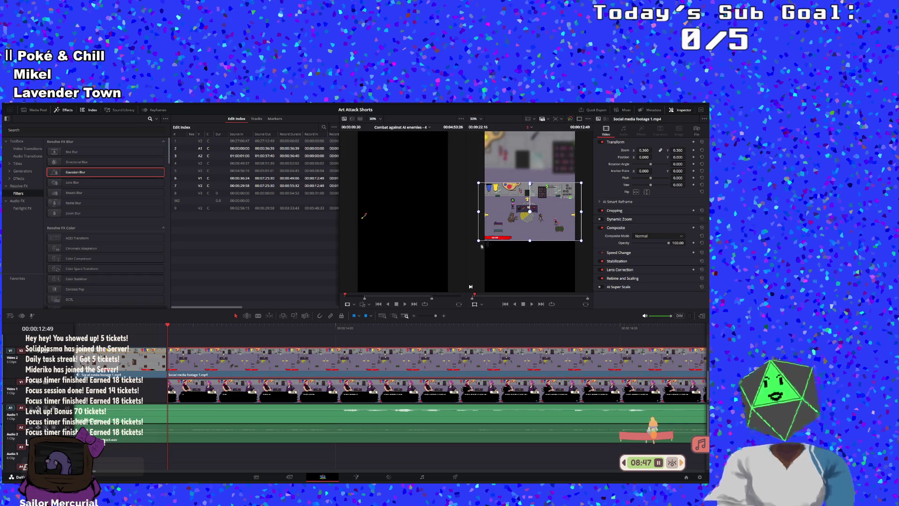
drag(479, 242, 228, 394)
mouse_move(575, 281)
mouse_down()
mouse_move(607, 289)
mouse_move(583, 268)
mouse_move(606, 271)
mouse_up()
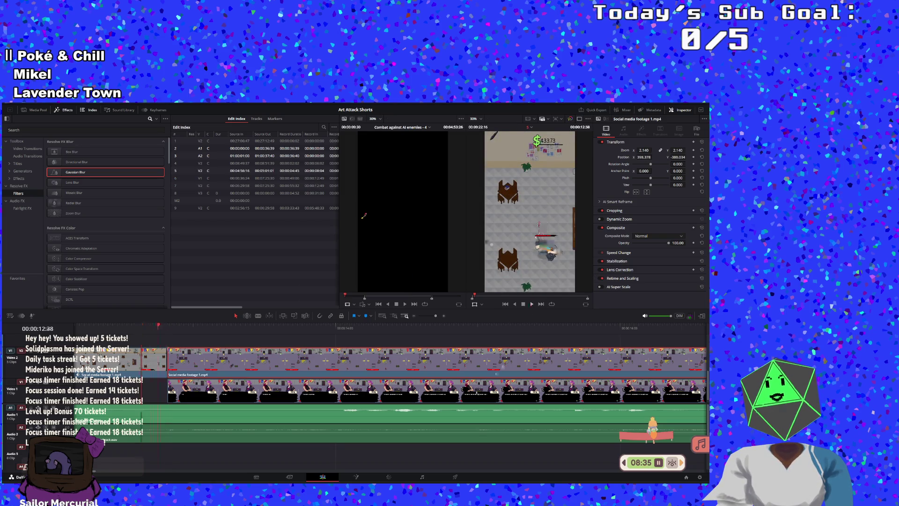
Step: Play back the zoomed opening from the timeline start and adjust the timeline zoom
key(space)
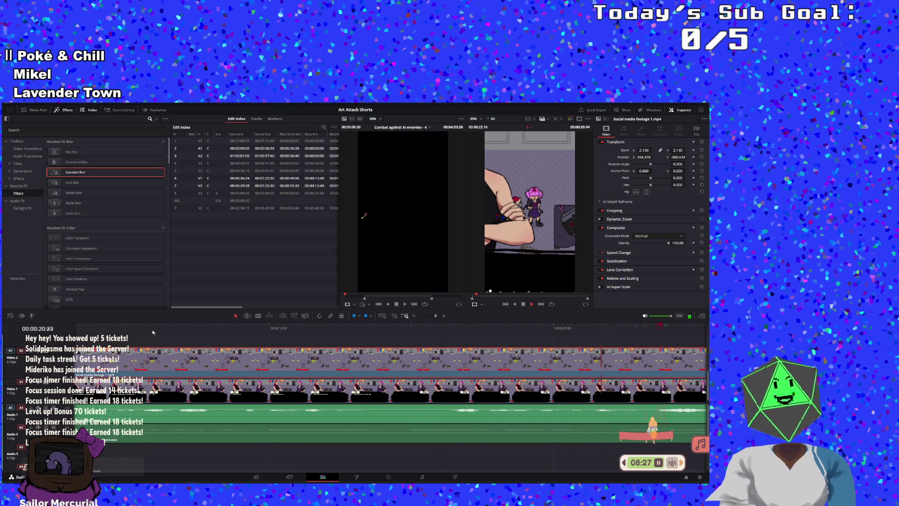
key(Home)
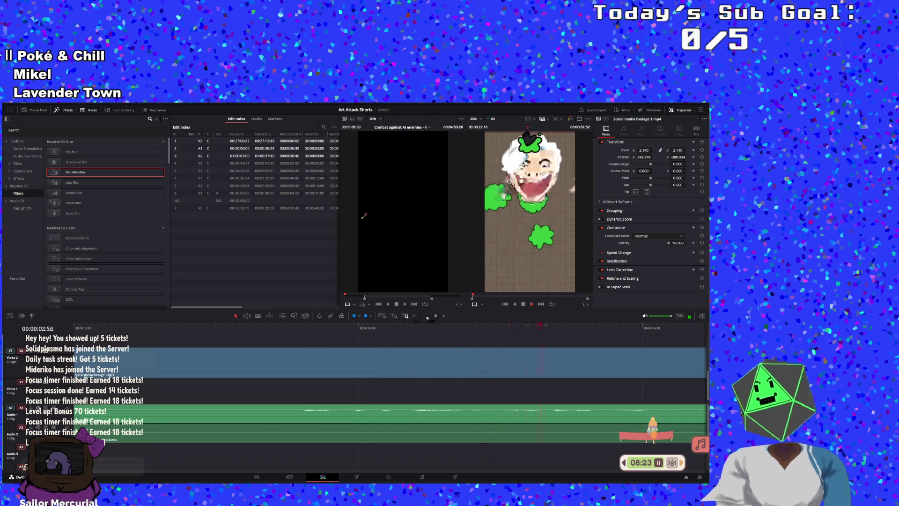
click(427, 317)
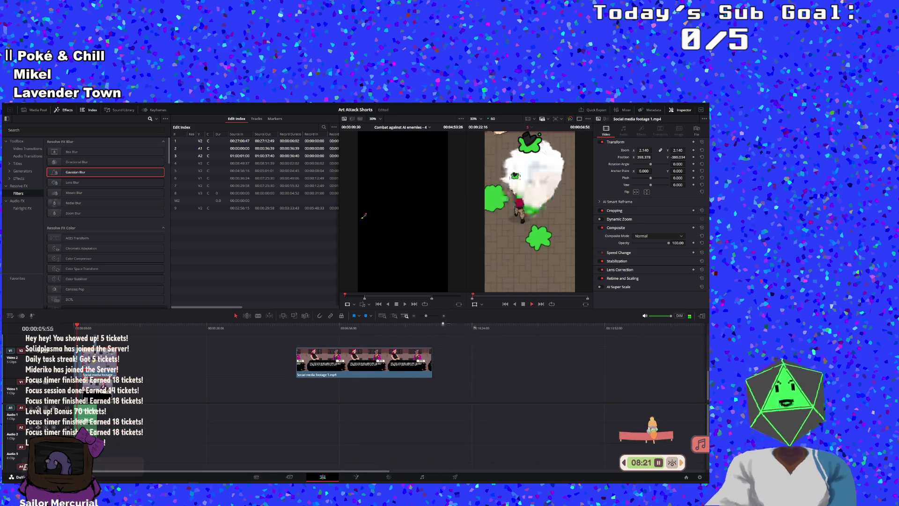
click(431, 318)
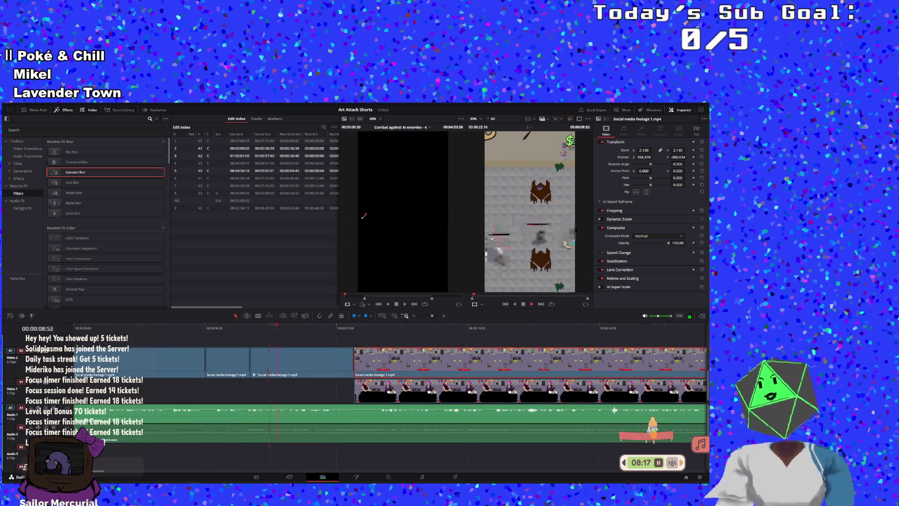
Step: Slip the Video 1 footage in Trim Edit mode and replay around 00:00:12, 00:00:13 and 00:00:07
click(247, 315)
mouse_move(390, 393)
mouse_down()
mouse_move(446, 389)
mouse_move(554, 406)
mouse_up()
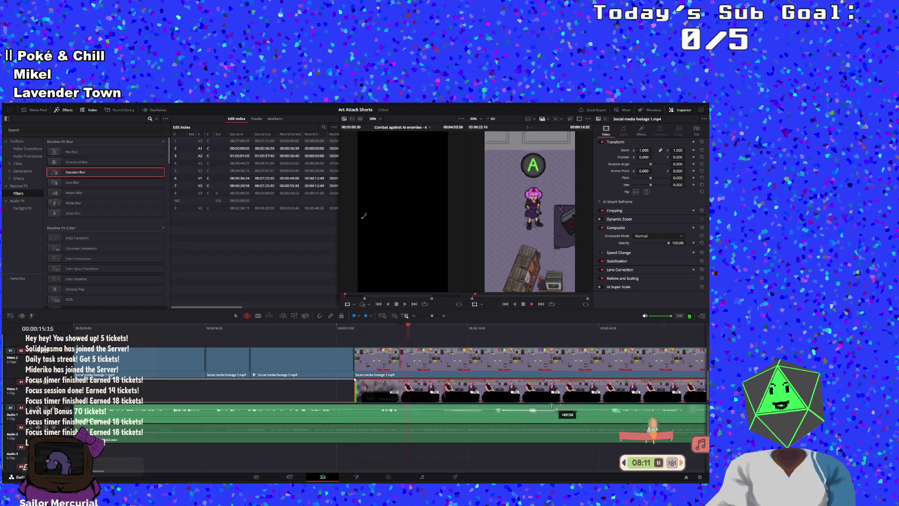
click(344, 328)
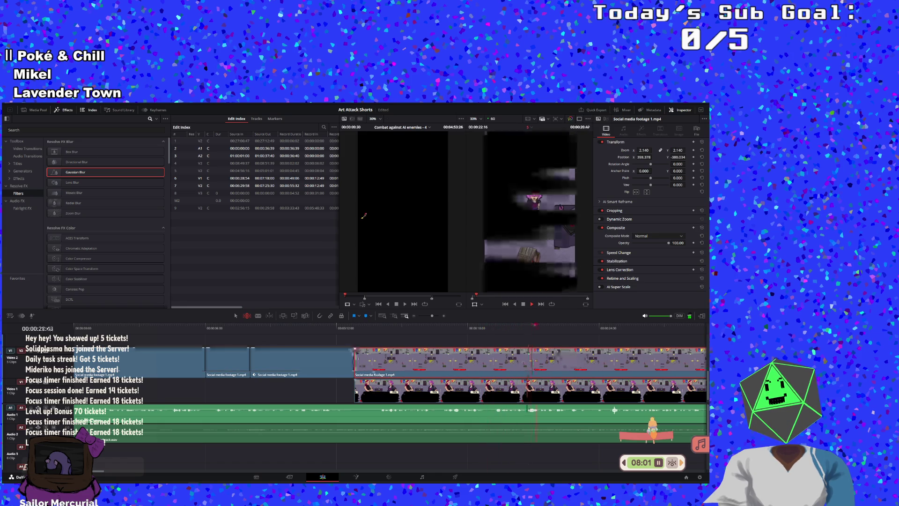
click(356, 329)
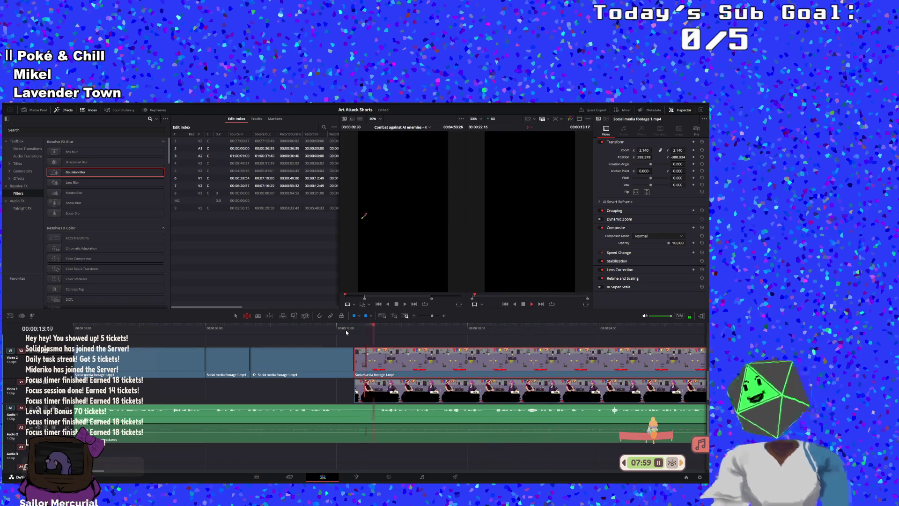
scroll(319, 359, down, 1)
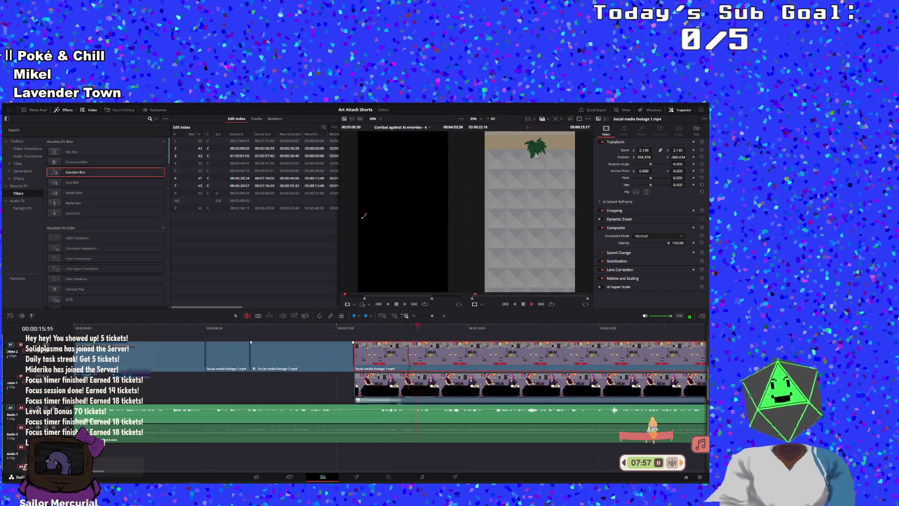
click(241, 330)
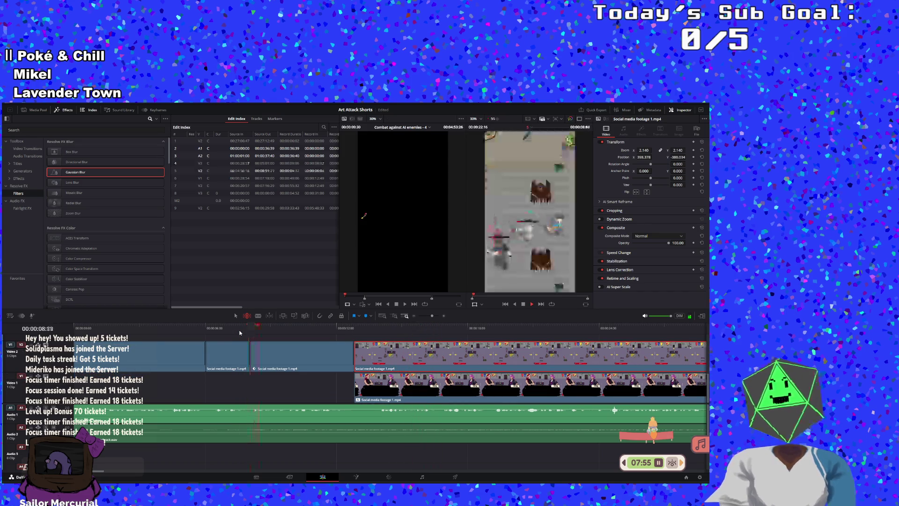
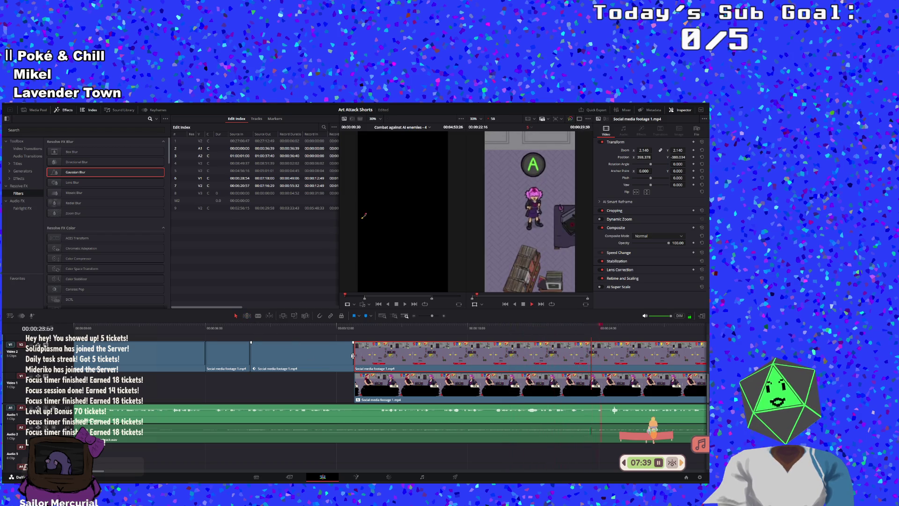
Step: Roll the upper cut later, then extend the upper gameplay clip back to the lower clip's start near 12 s
drag(354, 354, 523, 354)
click(338, 330)
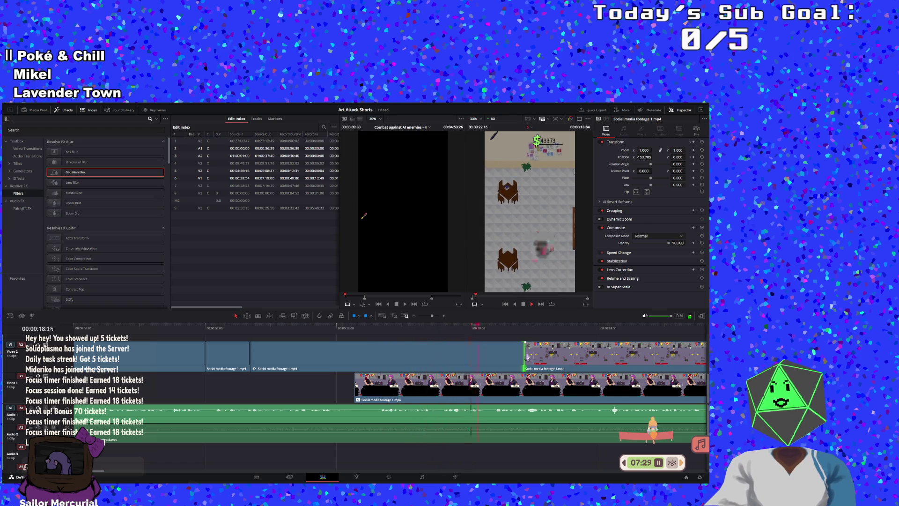
drag(523, 357, 458, 357)
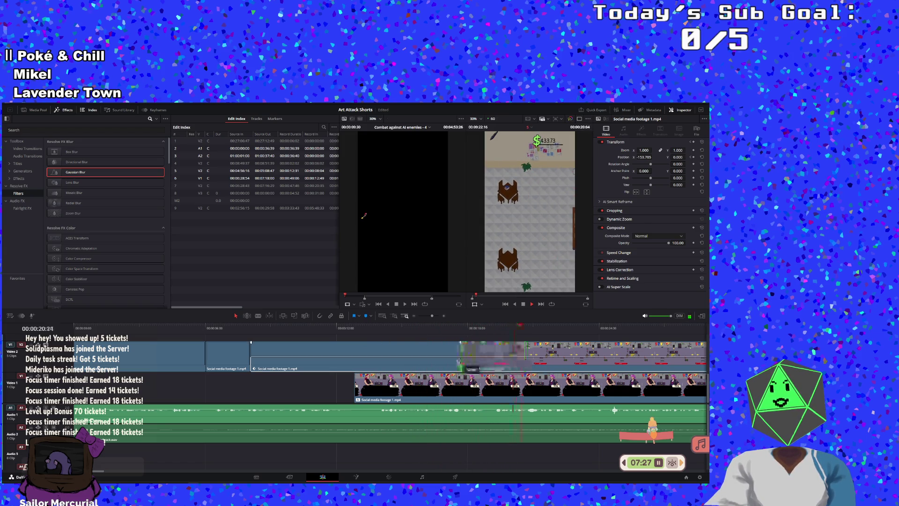
click(337, 328)
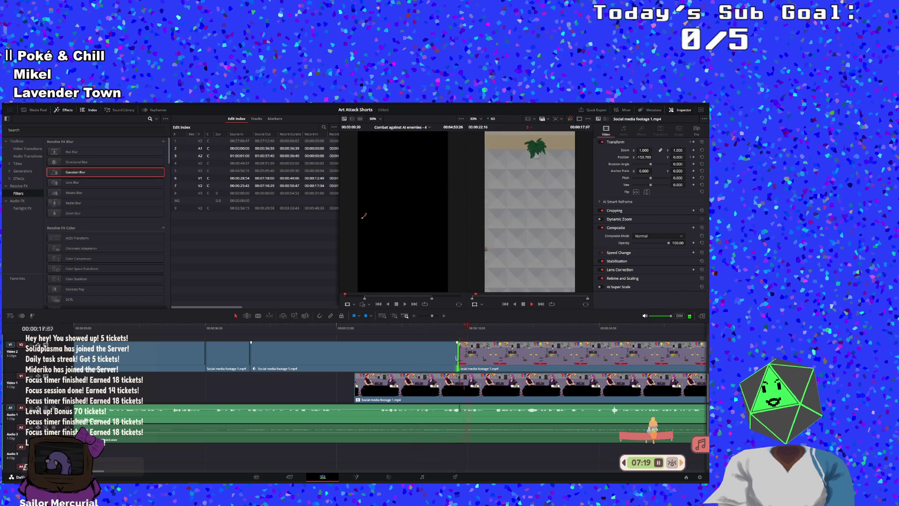
mouse_move(459, 354)
mouse_down()
mouse_move(348, 354)
mouse_move(357, 350)
mouse_up()
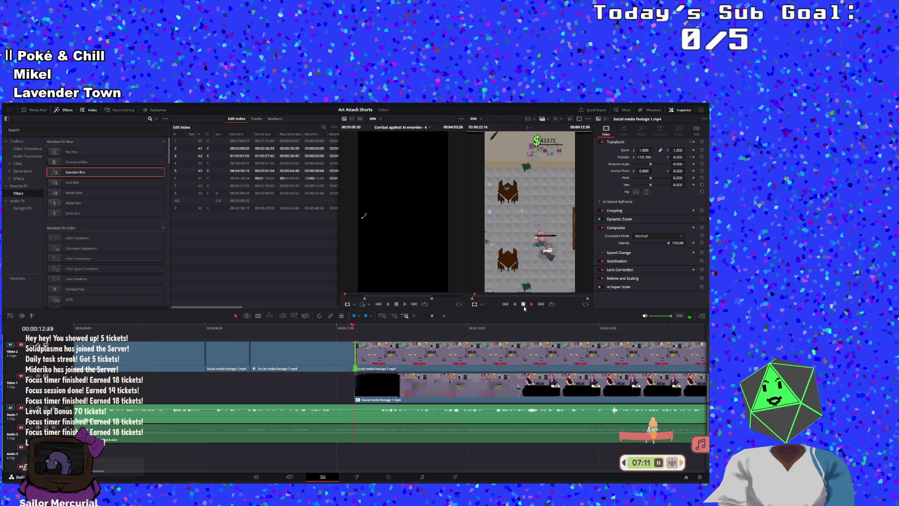
click(466, 362)
key(space)
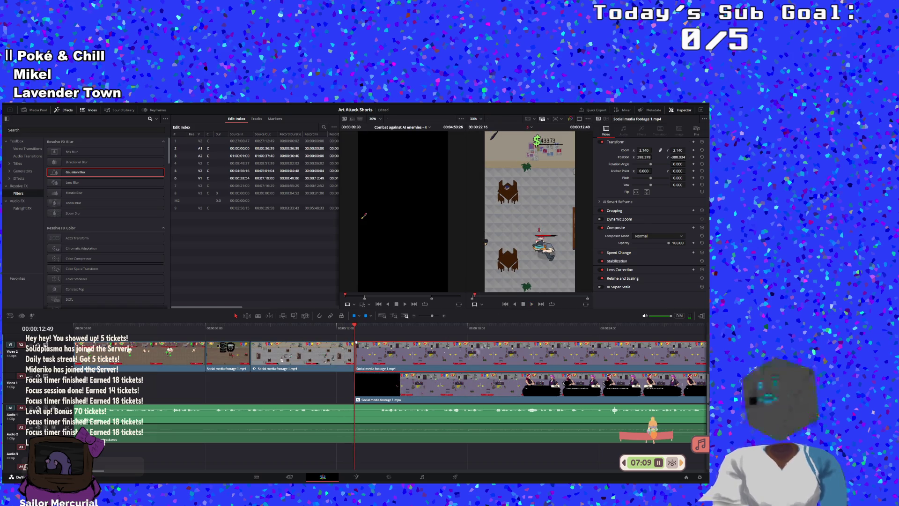
Step: Restore the upper clip's zoom and position, then trim its start later
key(ctrl+z)
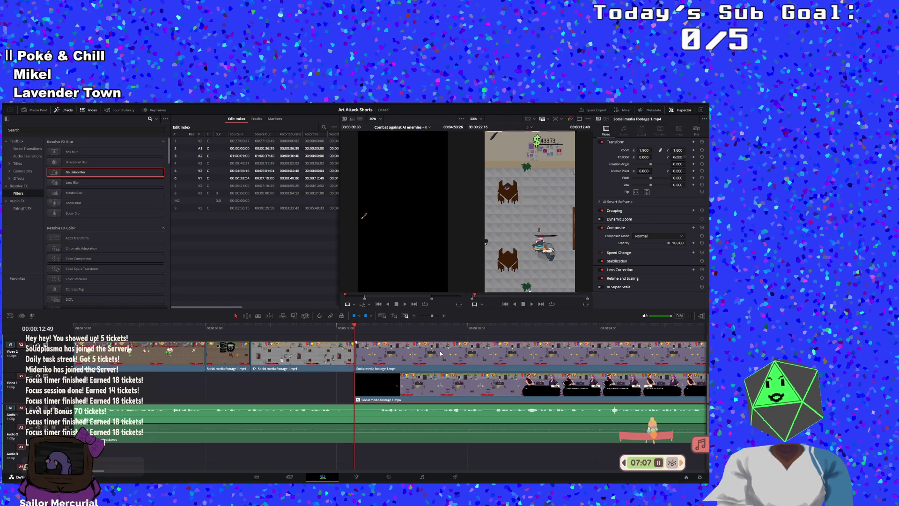
key(ctrl+shift+z)
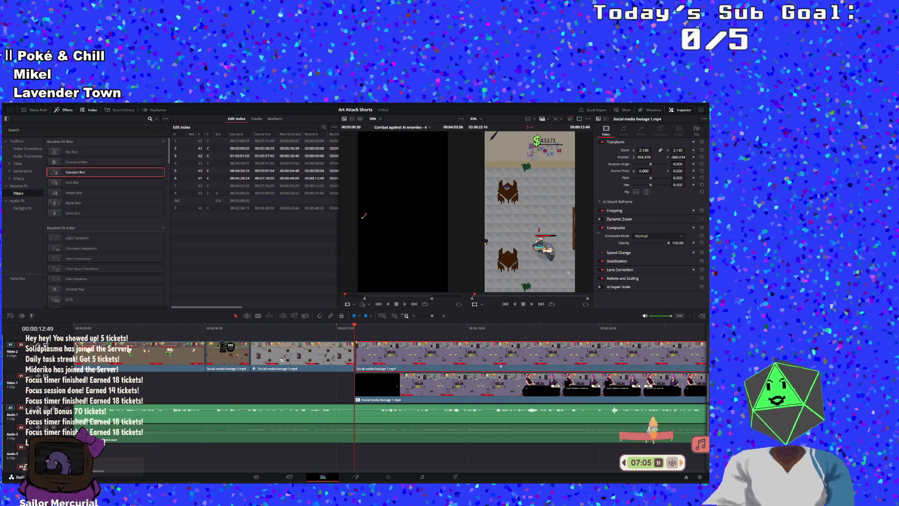
click(531, 304)
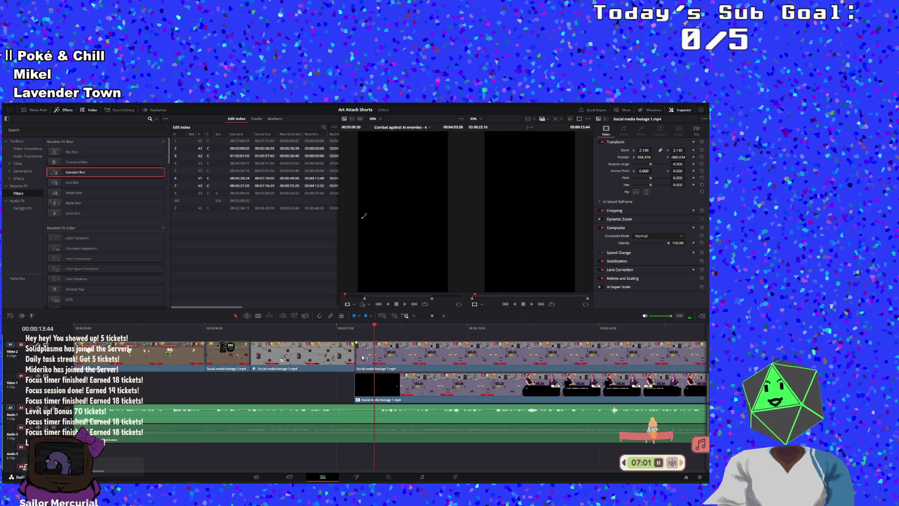
mouse_move(358, 356)
mouse_down()
mouse_move(546, 373)
mouse_move(361, 369)
mouse_move(393, 372)
mouse_up()
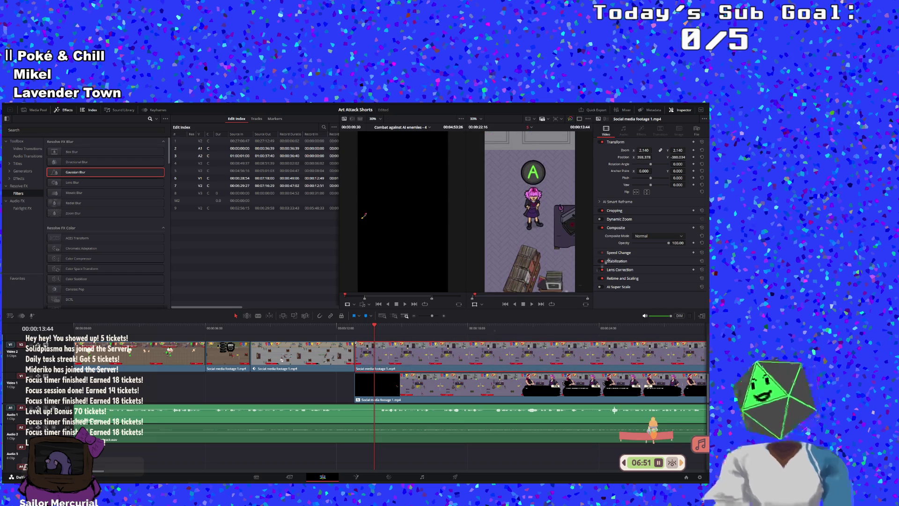
click(356, 328)
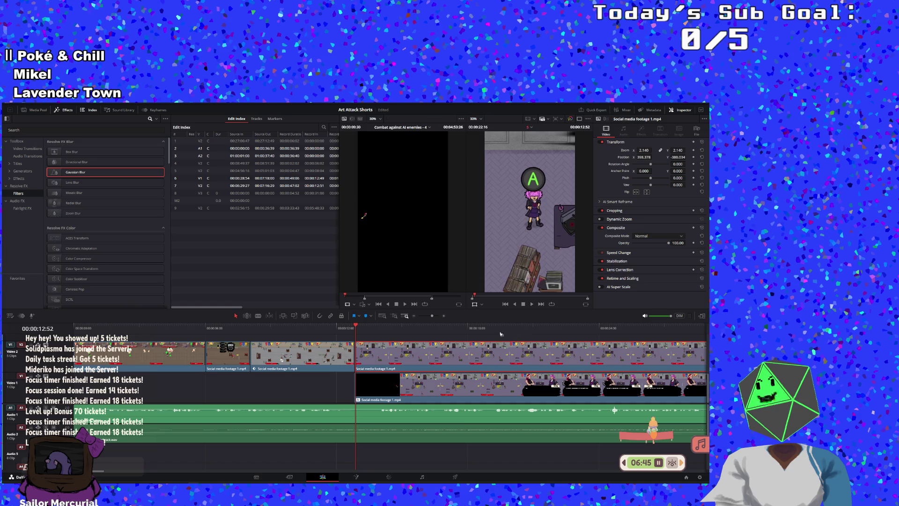
Step: Add a Position keyframe to the upper gameplay clip at 00:00:17:20
click(487, 333)
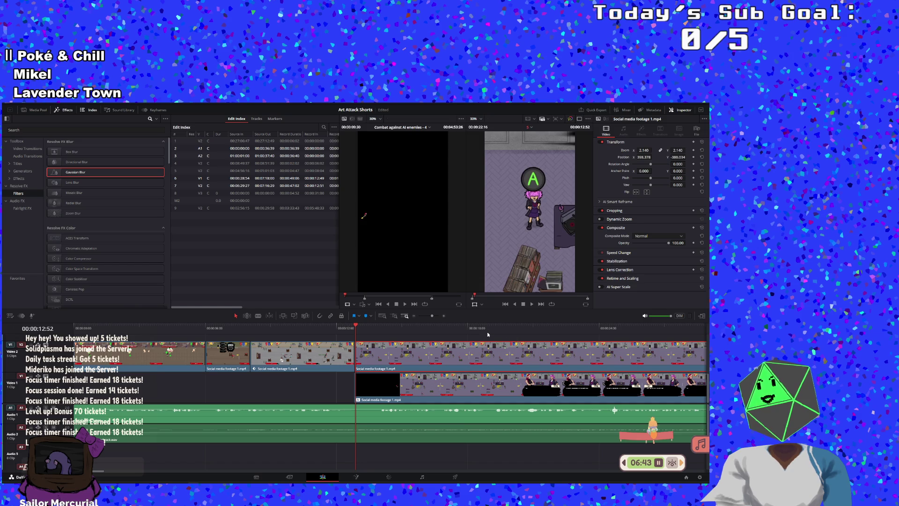
click(470, 326)
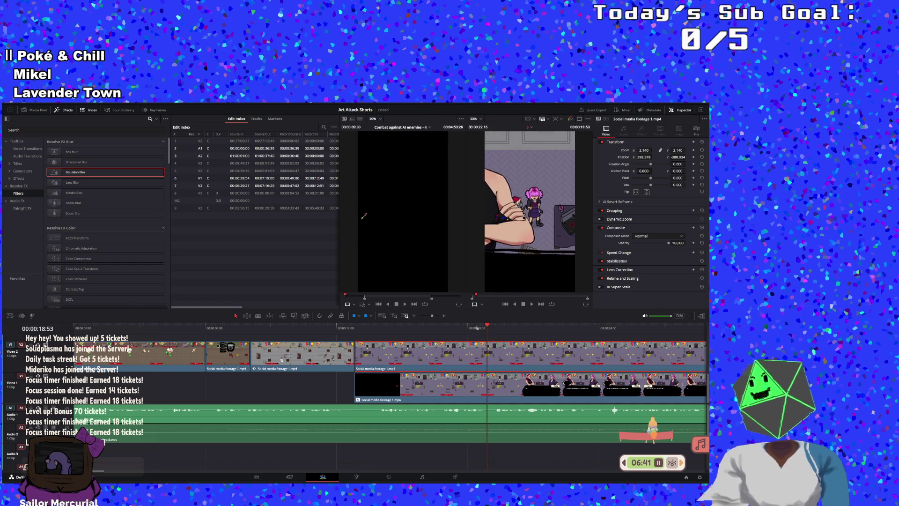
mouse_move(470, 326)
mouse_down()
mouse_move(452, 334)
mouse_move(480, 333)
mouse_move(453, 330)
mouse_up()
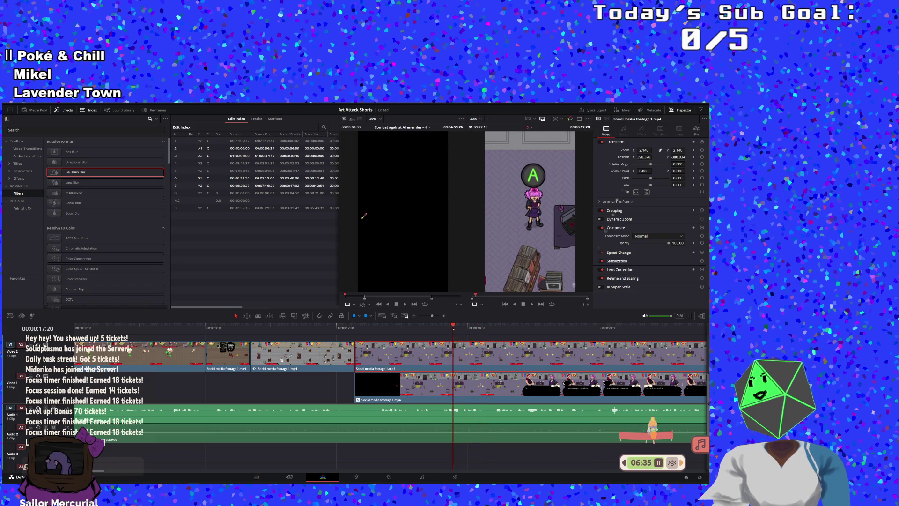
click(694, 157)
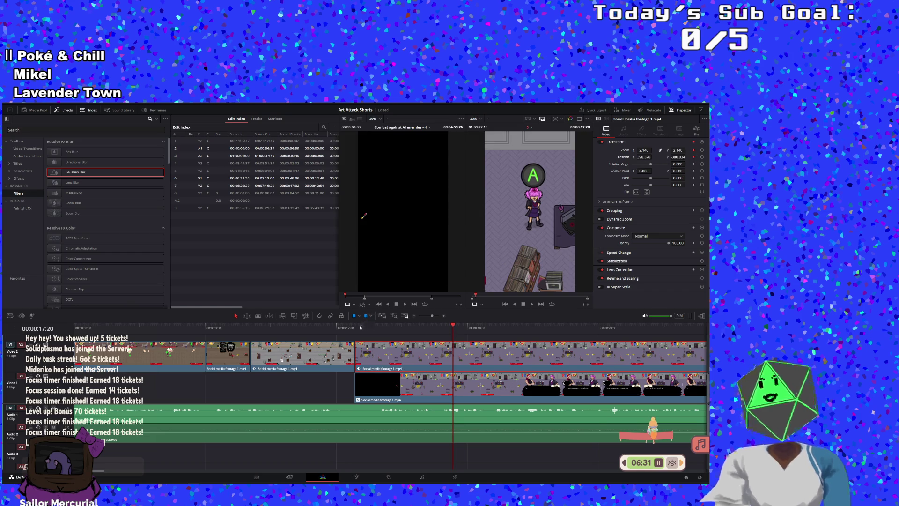
key(Up)
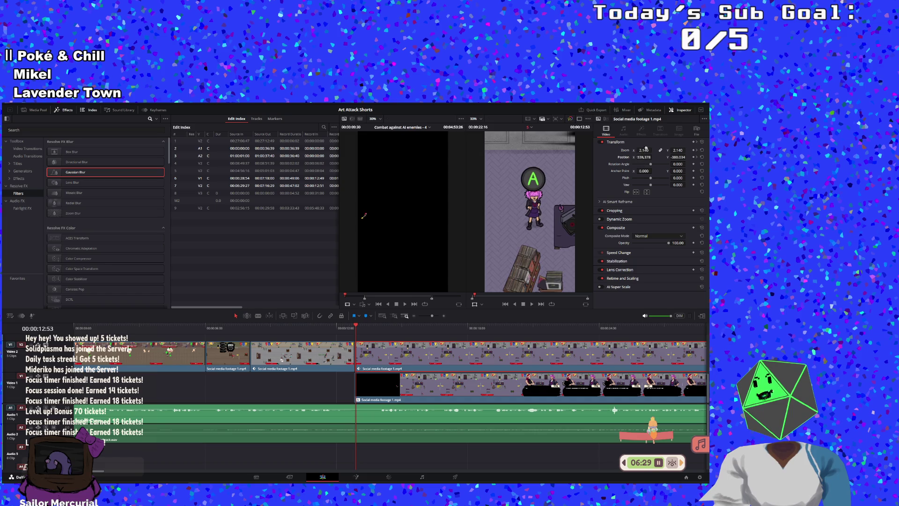
Step: Test framings of the gameplay image at zoom 0.920 and 1.190 with different positions
drag(643, 150, 652, 162)
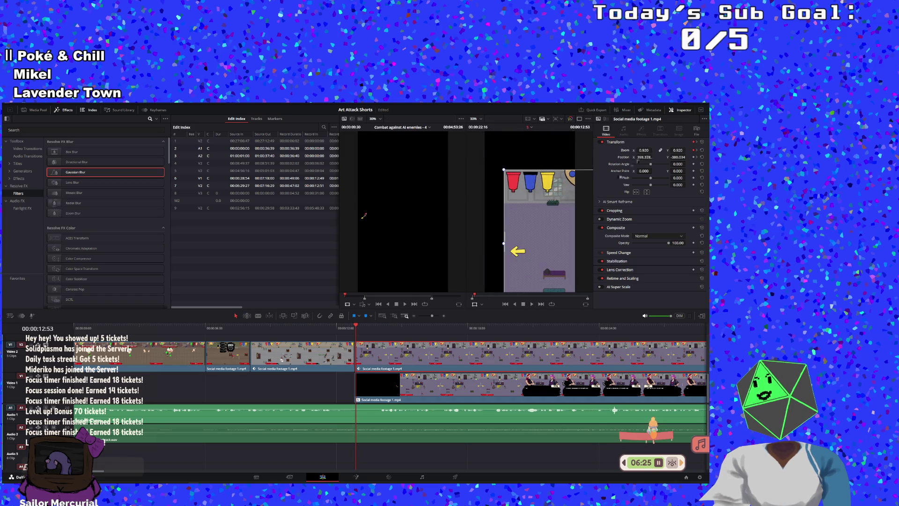
mouse_move(559, 245)
mouse_down()
mouse_move(501, 226)
mouse_move(498, 214)
mouse_up()
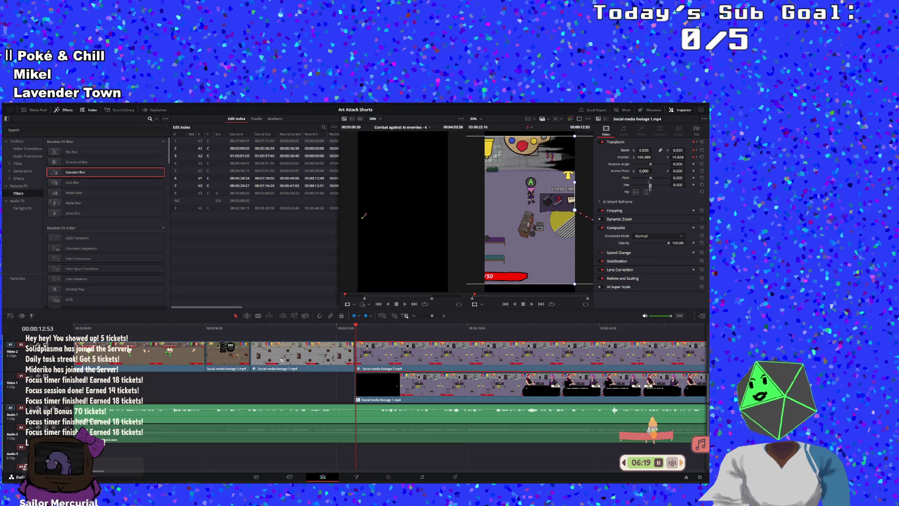
drag(644, 150, 645, 150)
drag(537, 243, 551, 258)
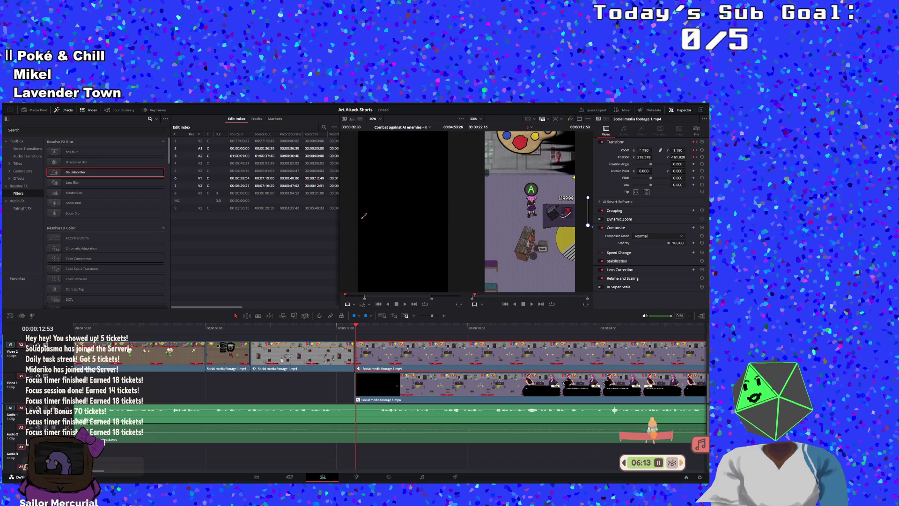
scroll(525, 226, up, 5)
drag(572, 197, 554, 191)
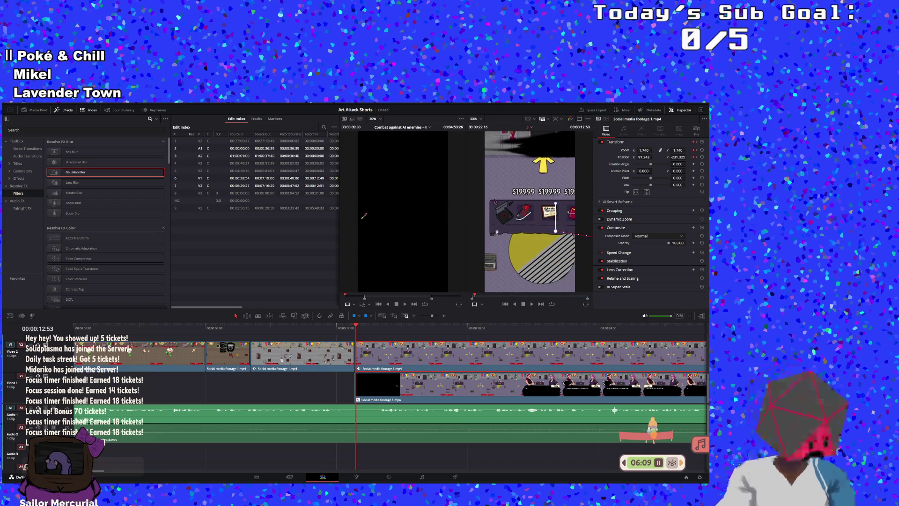
Step: Undo the framing tests back to zoom 1.000, centred, and replay the cut
key(ctrl+z)
key(ctrl+z)
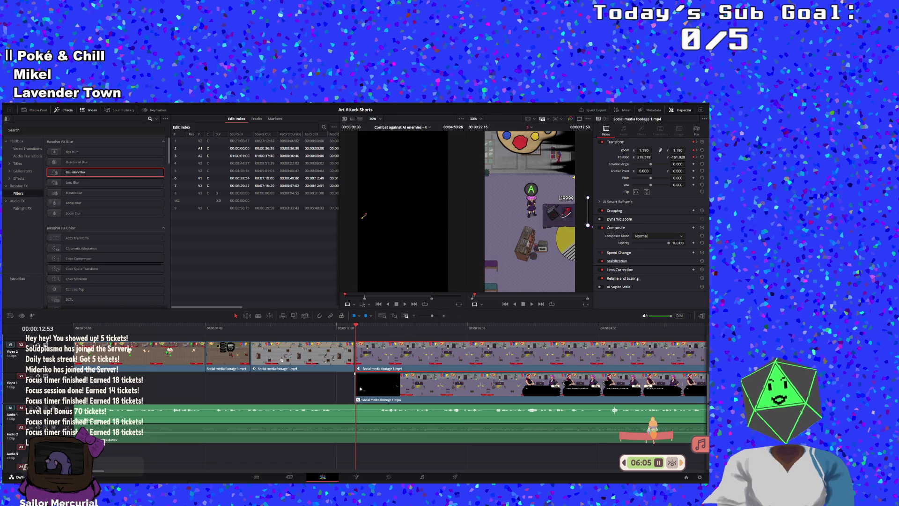
key(ctrl+z)
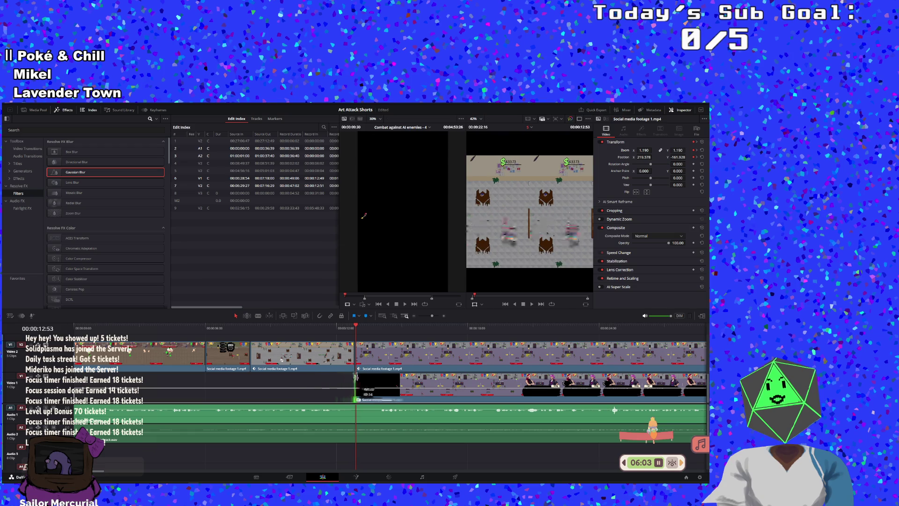
key(ctrl+z)
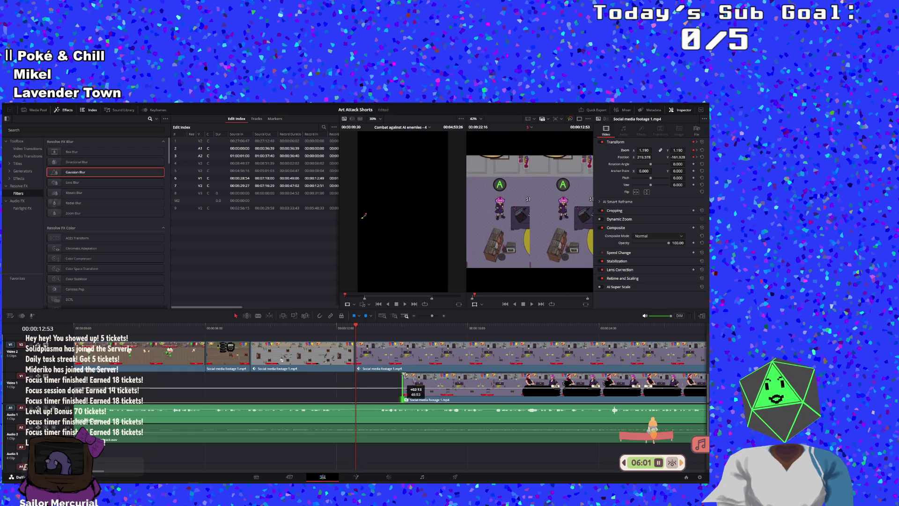
key(ctrl+z)
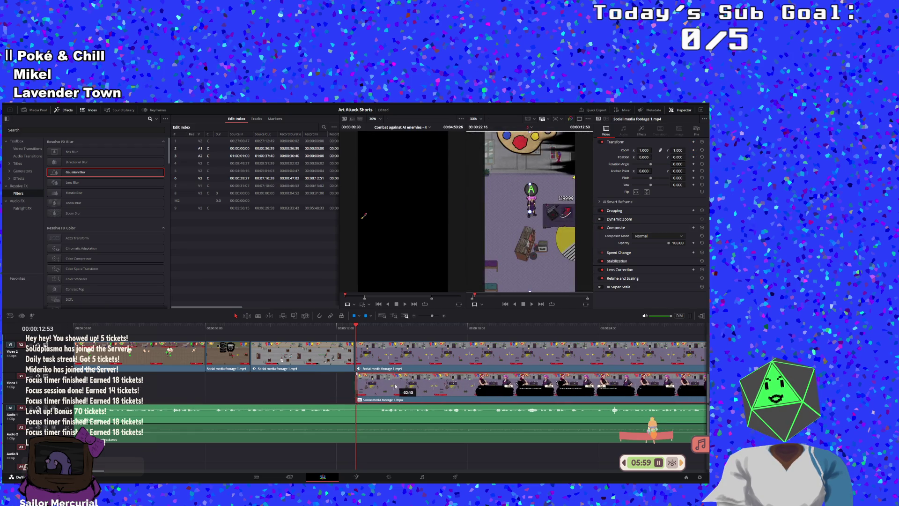
key(ctrl+z)
click(532, 307)
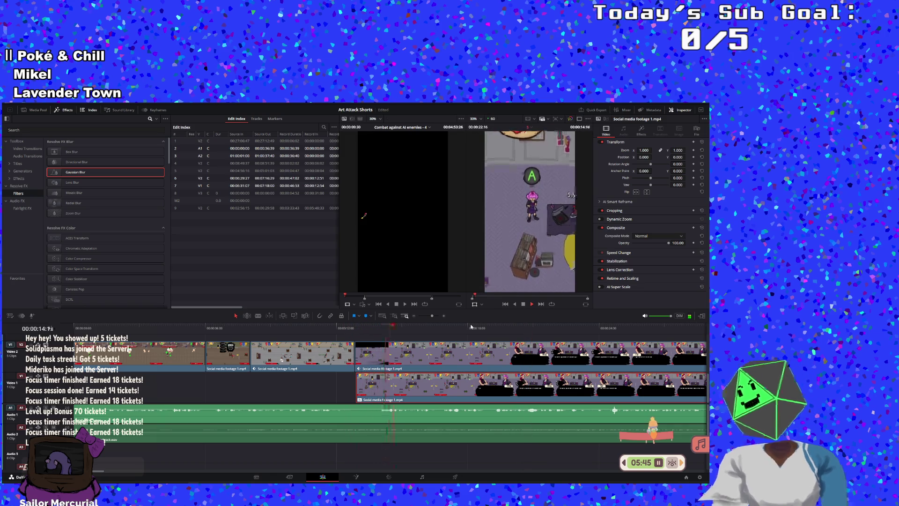
Step: Extend the earlier upper clip past the cut and trim the lower clip's start to match
key(space)
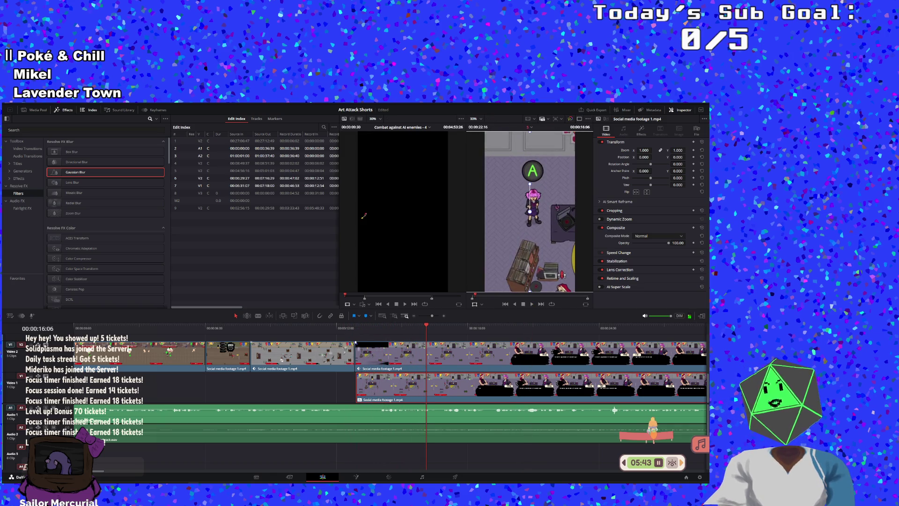
mouse_move(355, 353)
mouse_down()
mouse_move(405, 349)
mouse_move(377, 349)
mouse_up()
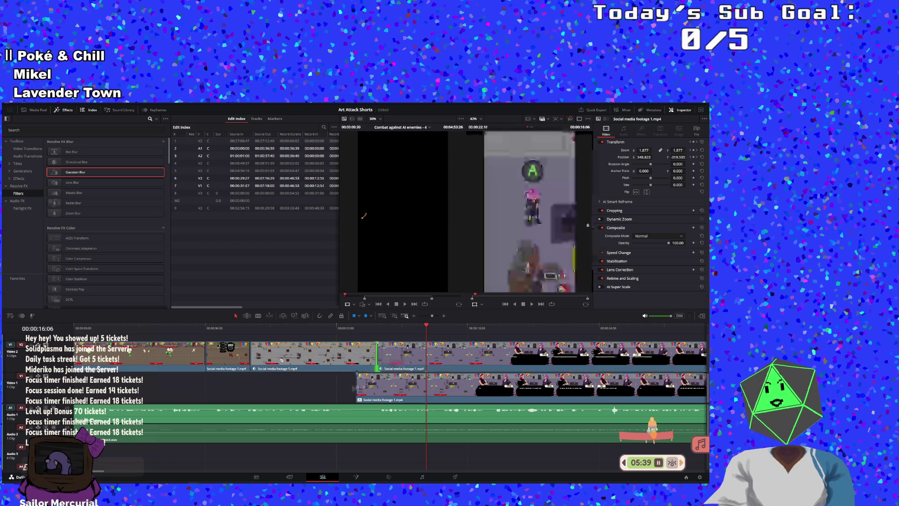
mouse_move(357, 386)
mouse_down()
mouse_move(391, 387)
mouse_move(376, 386)
mouse_up()
click(331, 327)
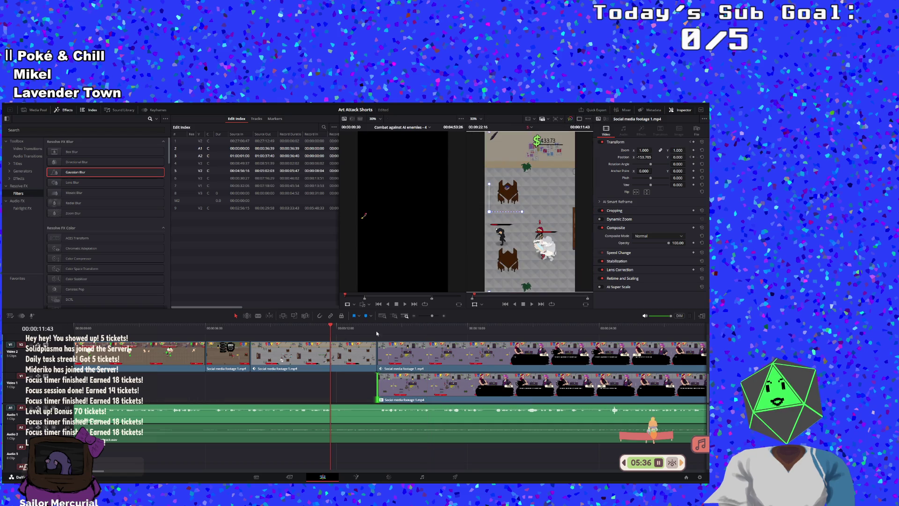
click(533, 304)
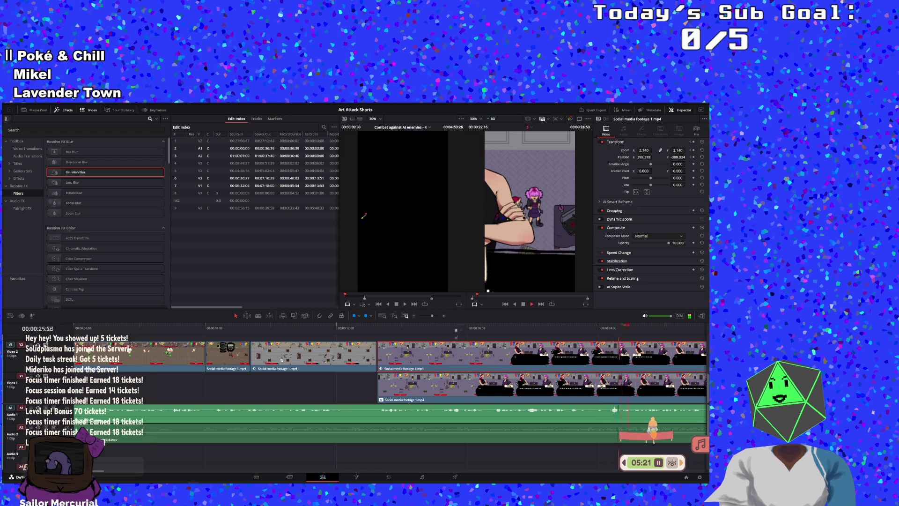
click(523, 304)
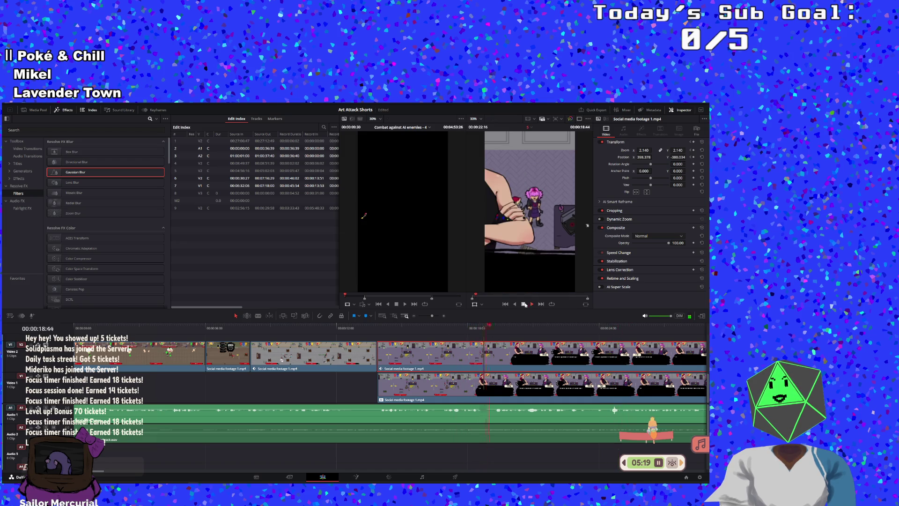
Step: Blade the upper gameplay clip at 00:00:18:27 and remove one resulting piece
drag(491, 330, 478, 327)
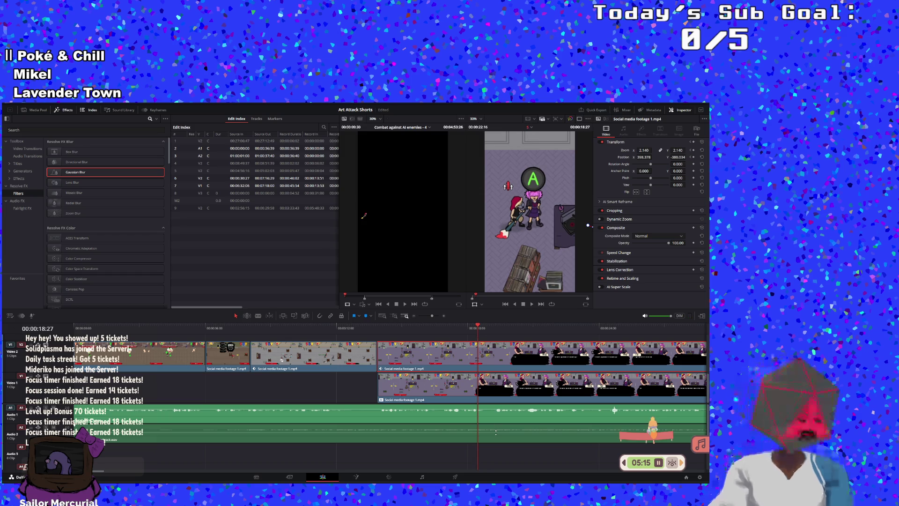
key(b)
click(478, 351)
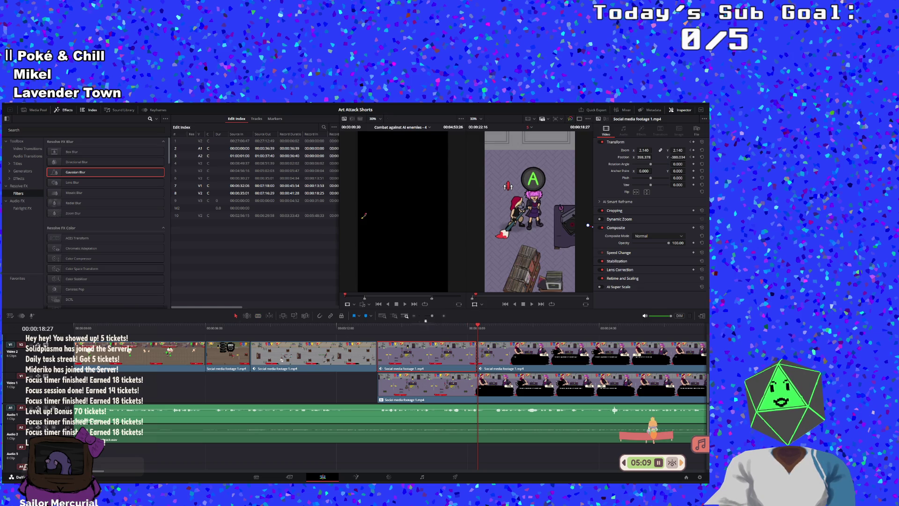
drag(435, 317, 427, 316)
key(ctrl+z)
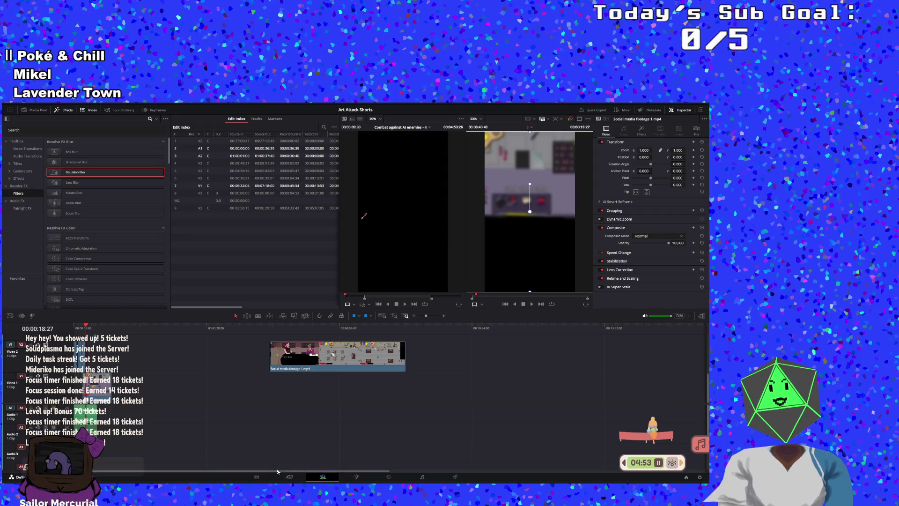
Step: Search the media for 'sell' and place the Selling to Vicky clip on the timeline
click(69, 131)
text(sellig)
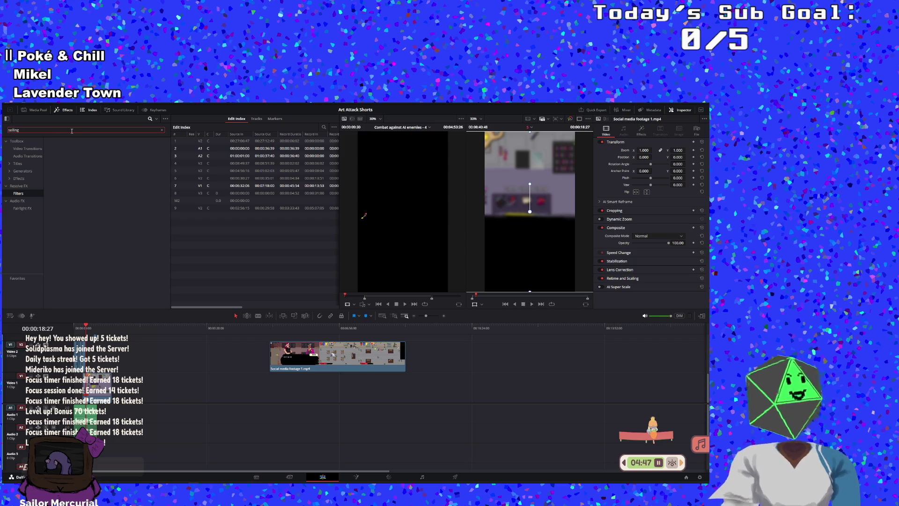
click(35, 110)
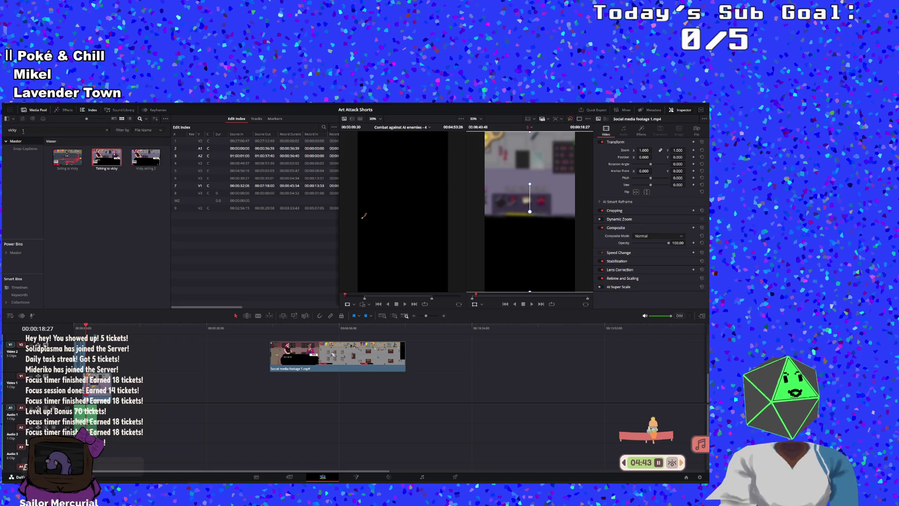
key(BackSpace)
key(BackSpace)
key(BackSpace)
text(sell)
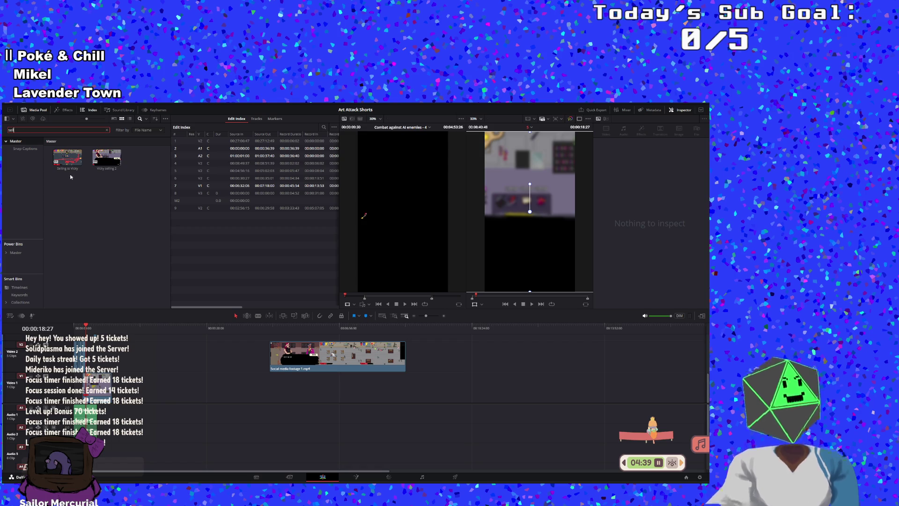
mouse_move(71, 166)
mouse_down()
mouse_move(159, 409)
mouse_move(150, 389)
mouse_up()
drag(83, 401, 133, 401)
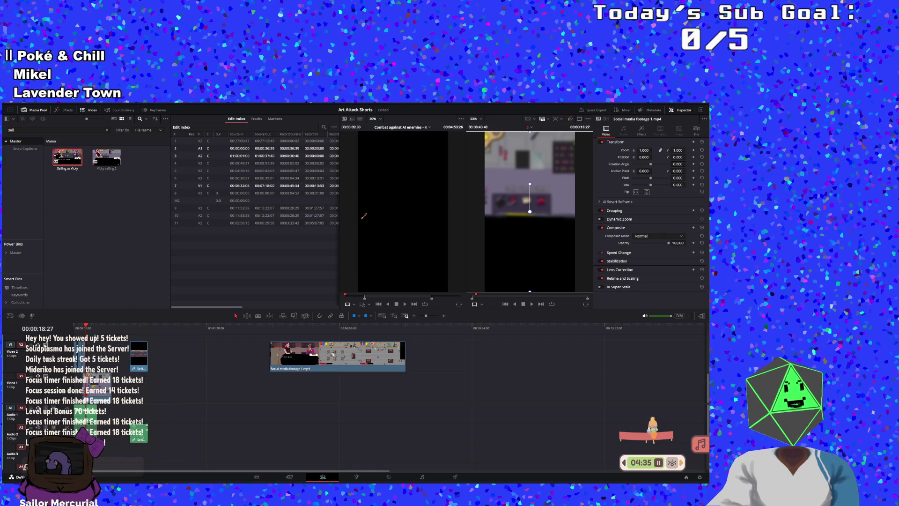
Step: Undo an accidental ripple delete and move the Selling to Vicky audio later
click(138, 433)
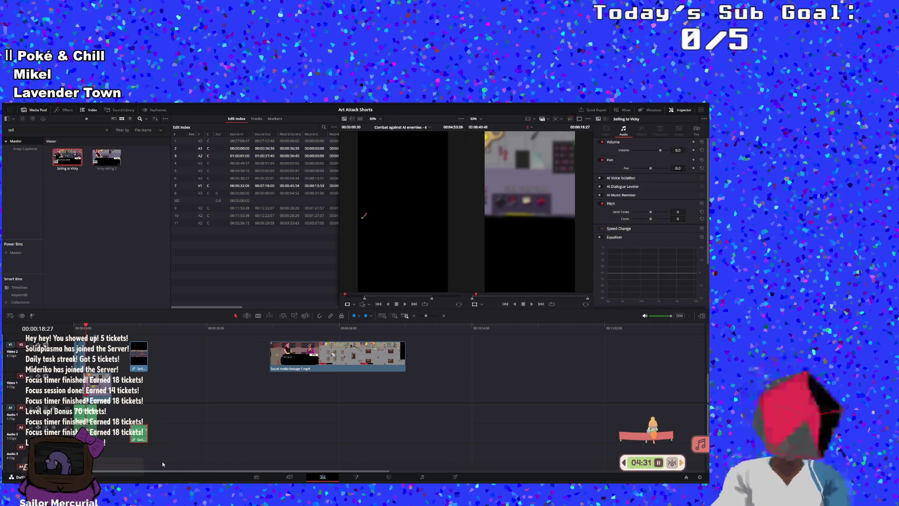
key(Delete)
key(ctrl+z)
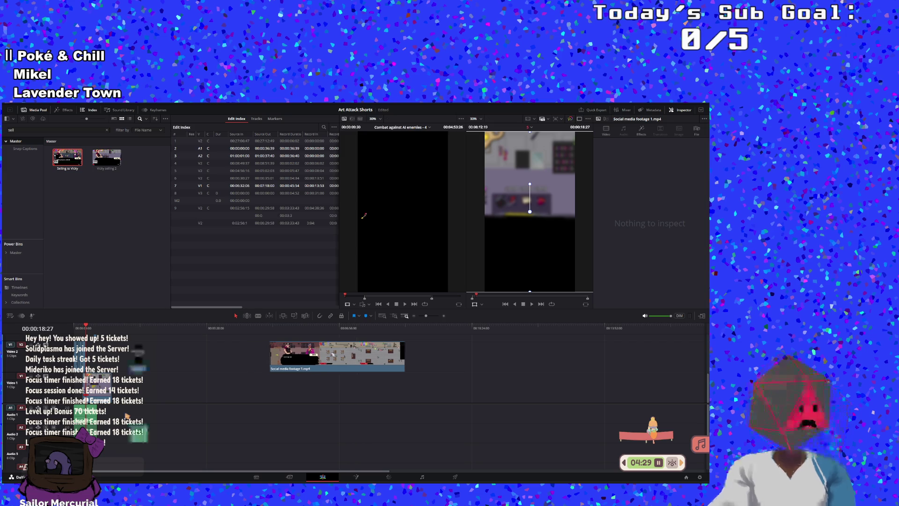
click(139, 431)
mouse_move(138, 431)
mouse_down()
mouse_move(177, 431)
mouse_move(98, 423)
mouse_move(71, 410)
mouse_move(145, 389)
mouse_up()
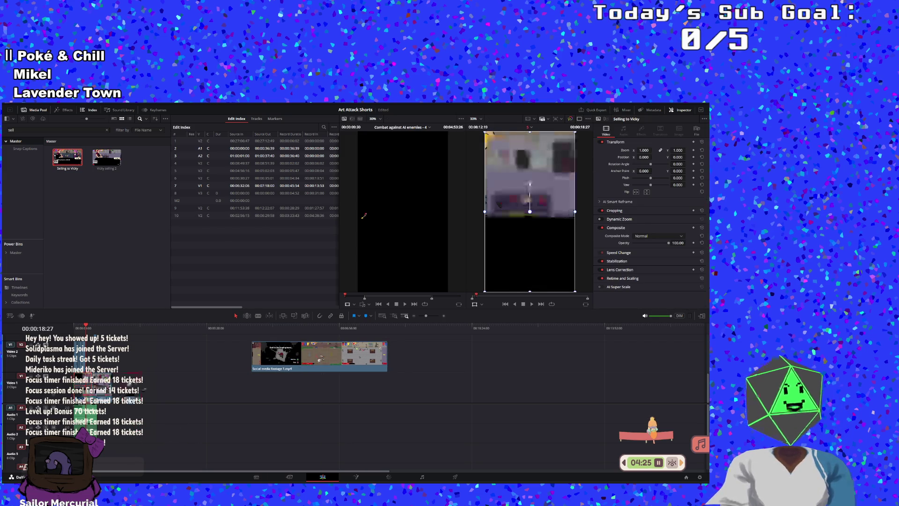
Step: Move the Selling to Vicky clip earlier along the lower track, before Social media footage 1.mp4
mouse_move(425, 315)
mouse_down()
mouse_move(438, 316)
mouse_move(429, 316)
mouse_up()
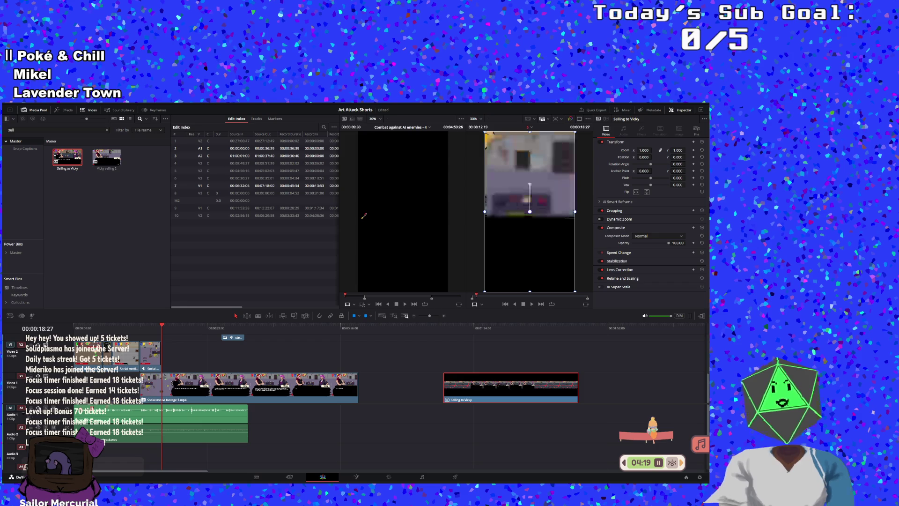
drag(67, 157, 310, 381)
drag(497, 401, 160, 403)
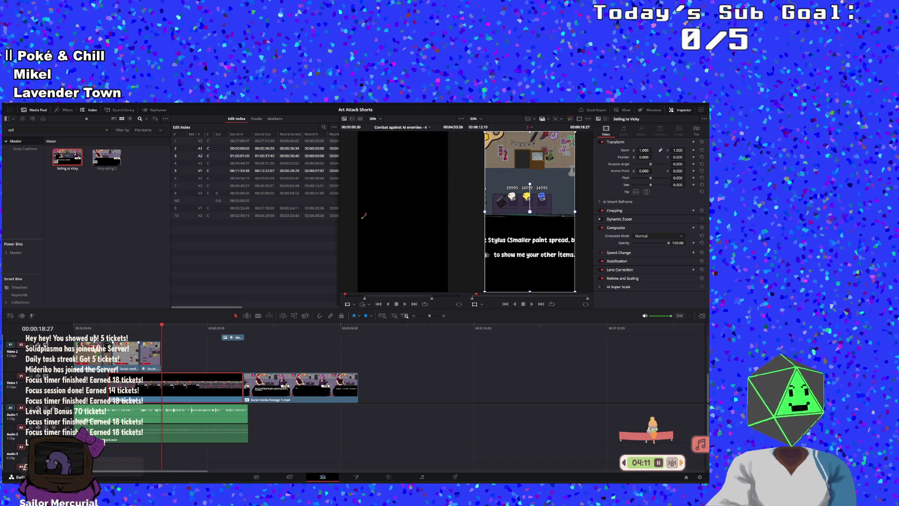
Step: Move the Selling to Vicky clip onto the upper video track and trim the lower footage's start
click(93, 325)
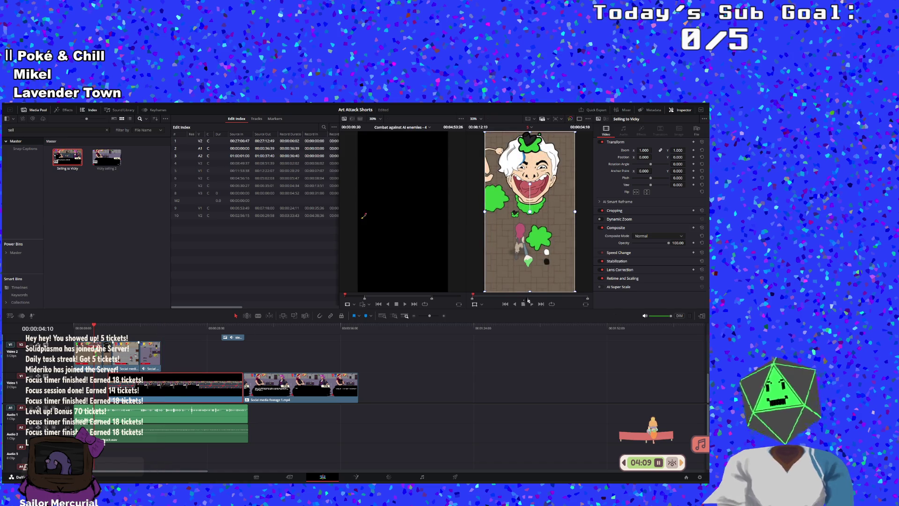
click(532, 304)
mouse_move(159, 389)
mouse_down()
mouse_move(216, 361)
mouse_move(265, 352)
mouse_up()
click(247, 388)
drag(245, 385, 143, 382)
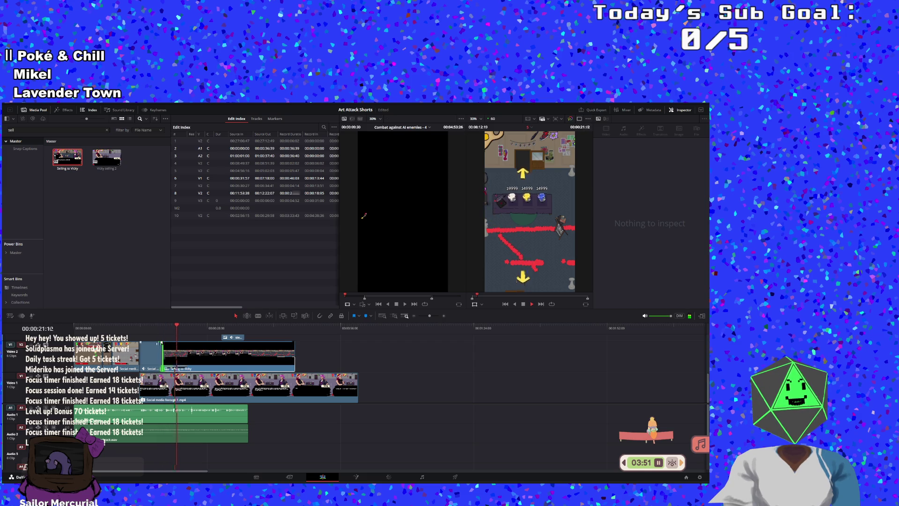
click(153, 329)
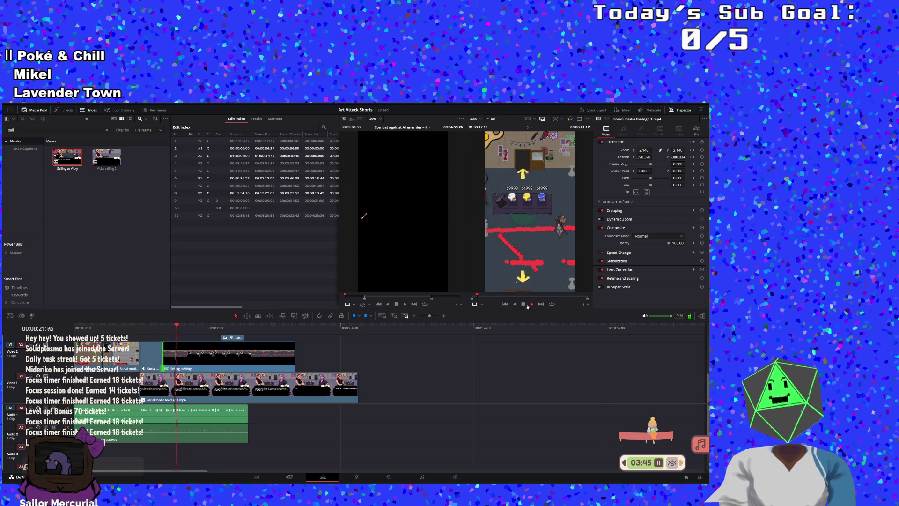
click(527, 305)
Step: Trim both footage clips so they start together around 00:00:14, then replay from 13:07
click(437, 316)
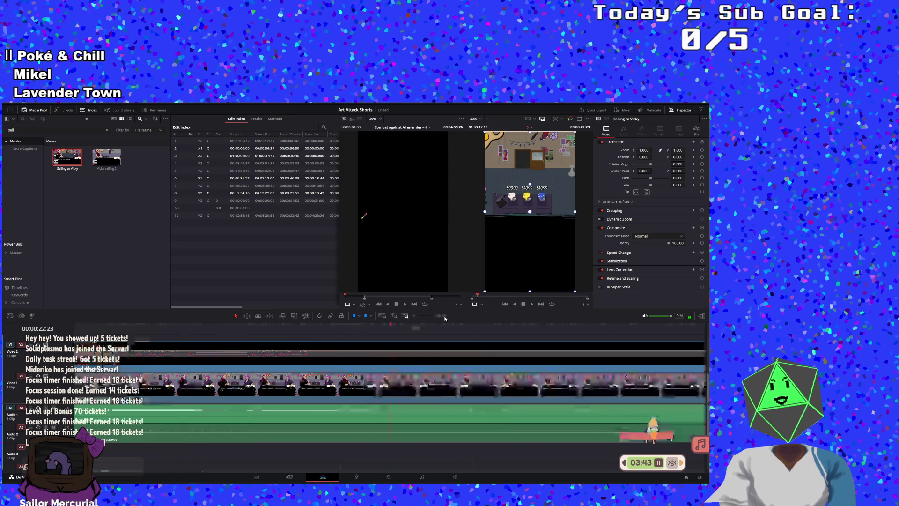
scroll(410, 359, up, 10)
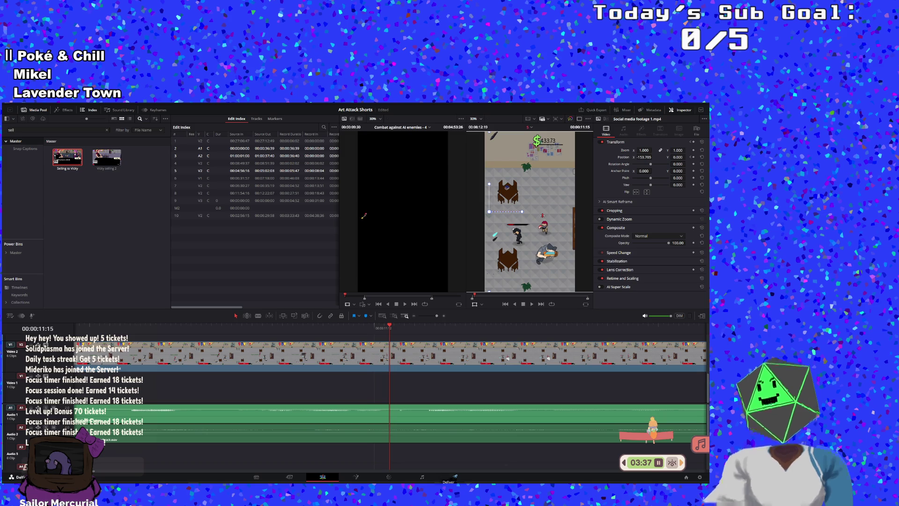
click(532, 304)
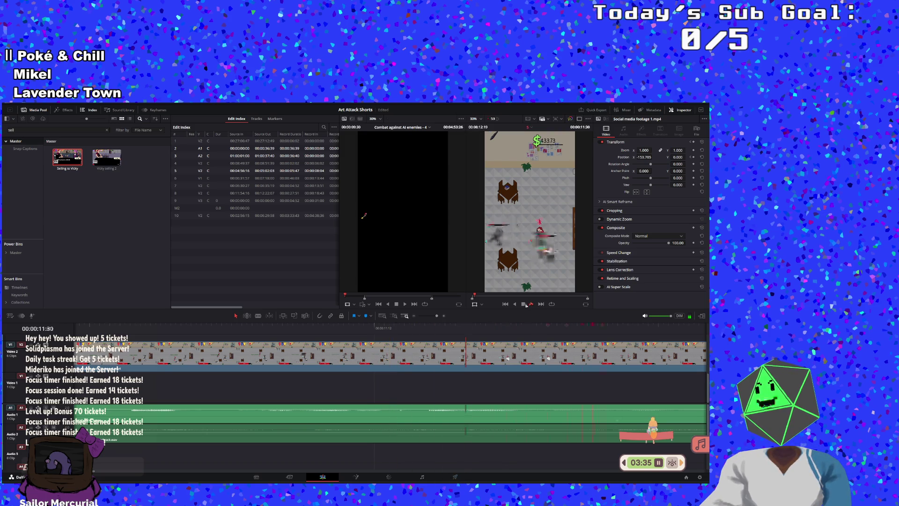
click(524, 304)
drag(506, 388, 542, 389)
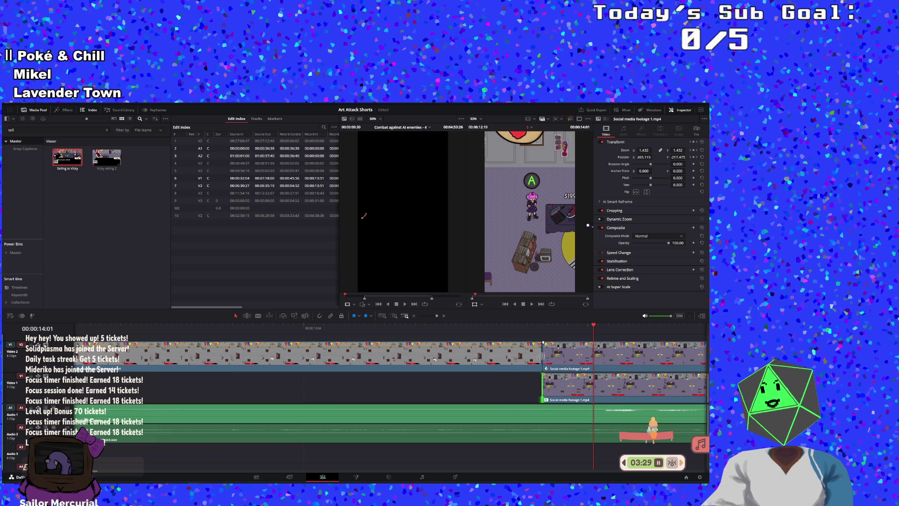
mouse_move(543, 356)
mouse_down()
mouse_move(618, 356)
mouse_move(604, 355)
mouse_up()
drag(543, 388, 604, 389)
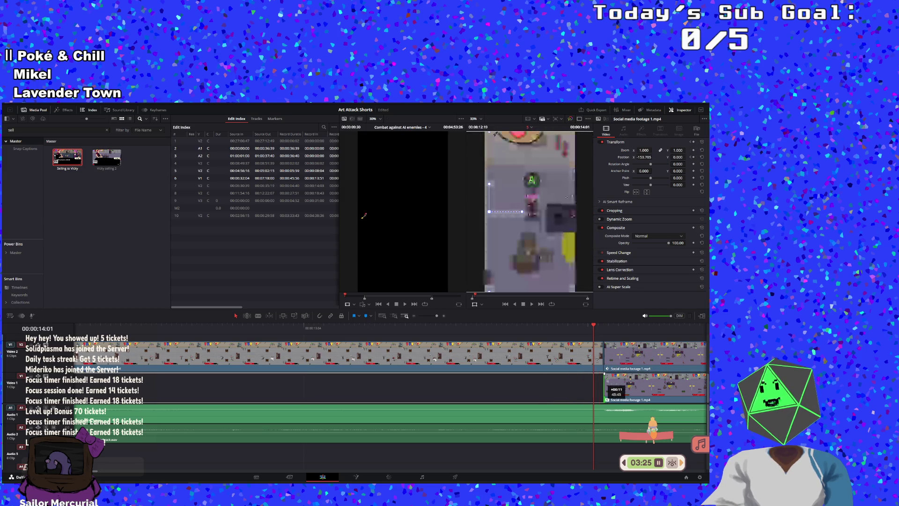
click(319, 327)
click(532, 304)
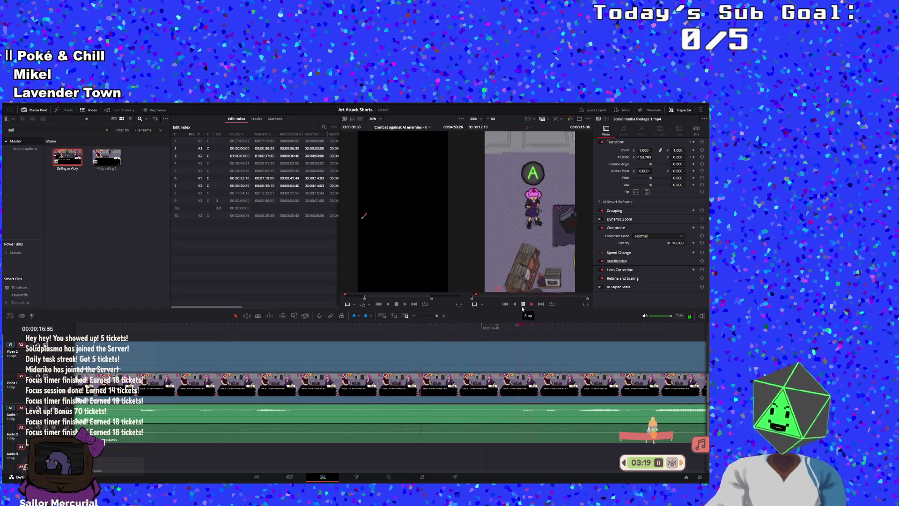
Step: Extend the Selling to Vicky clip's start two frames earlier and replay to check
click(523, 305)
click(447, 370)
drag(427, 358, 408, 356)
click(285, 333)
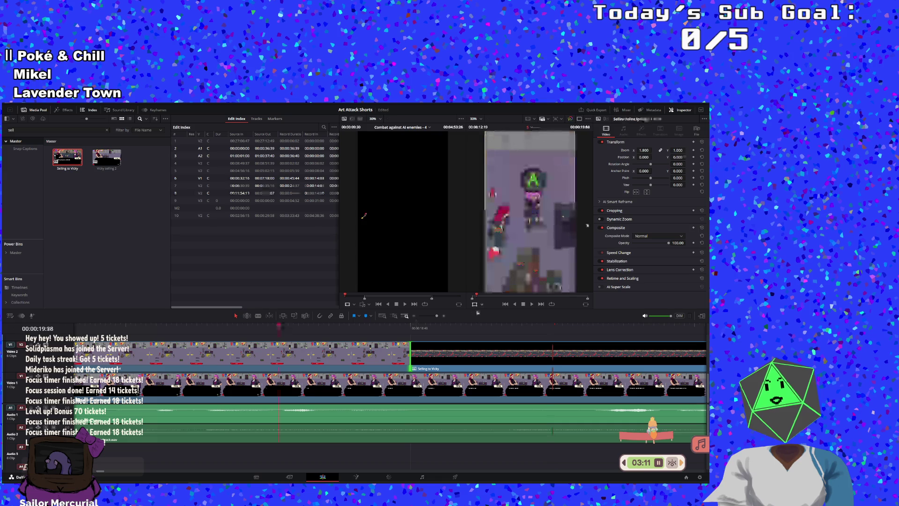
click(532, 304)
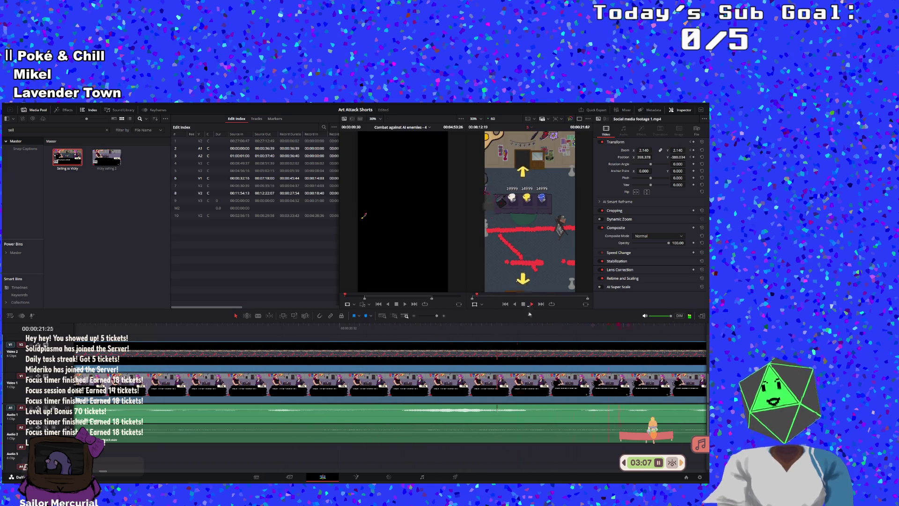
key(space)
drag(437, 316, 430, 319)
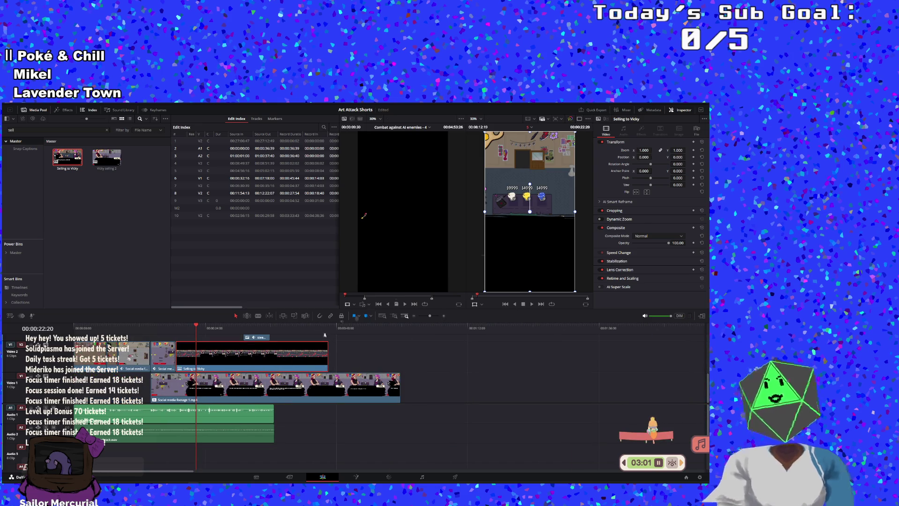
Step: Decompose the compound clip into its source clips and shrink the footage to zoom 0.440
right_click(303, 354)
mouse_move(359, 190)
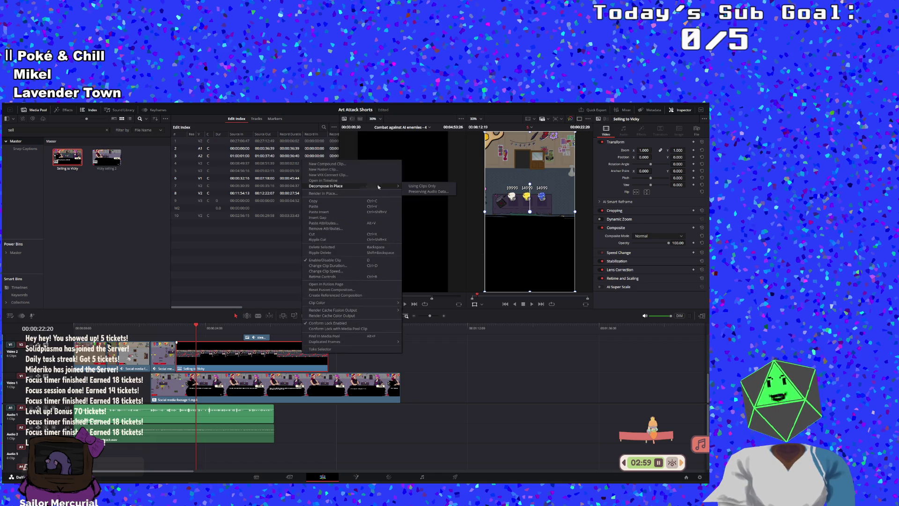
click(410, 186)
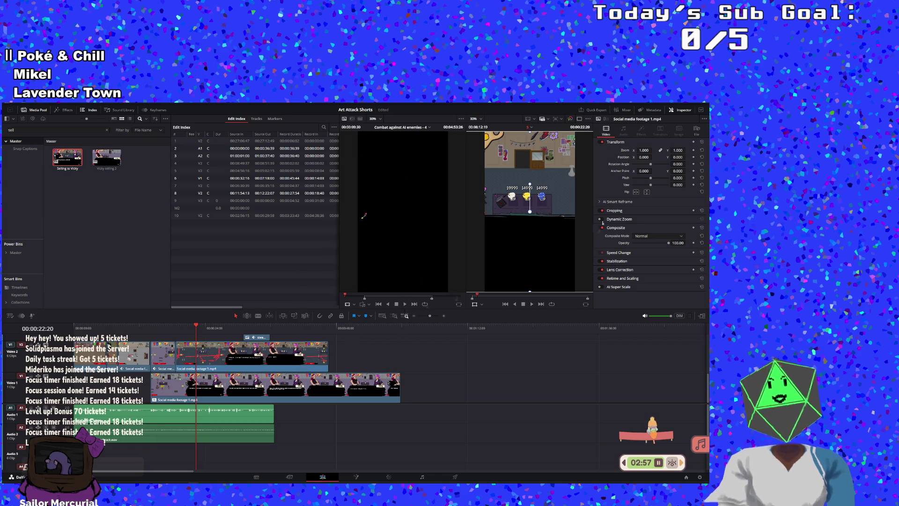
drag(644, 150, 613, 150)
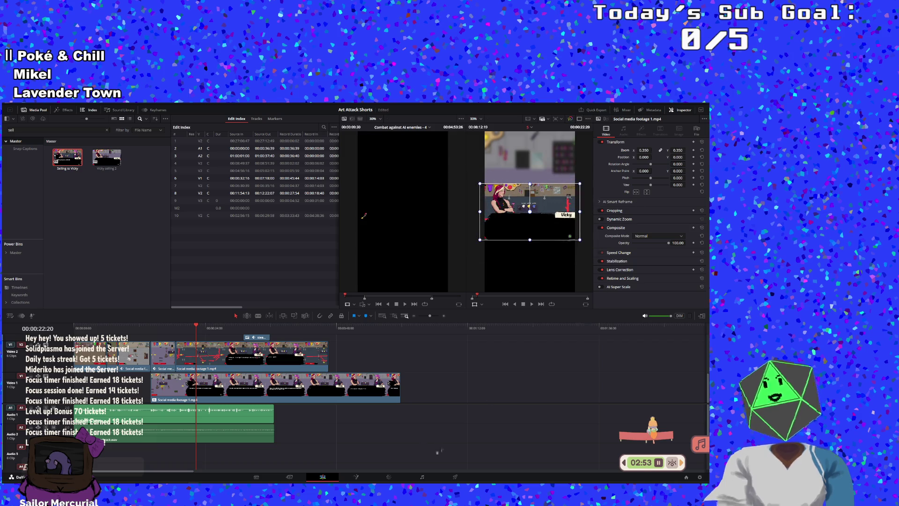
Step: Delete the full-size background gameplay clip from the Video 1 track
click(283, 393)
right_click(282, 391)
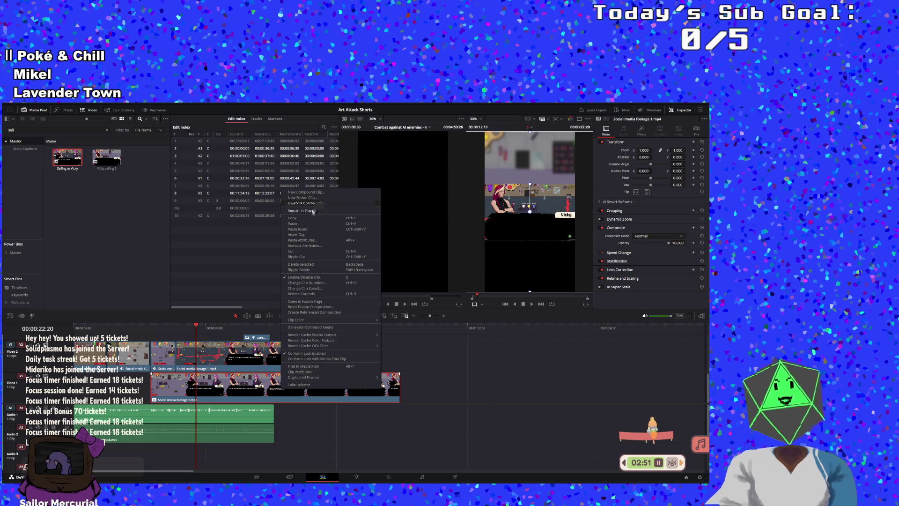
click(261, 351)
right_click(259, 349)
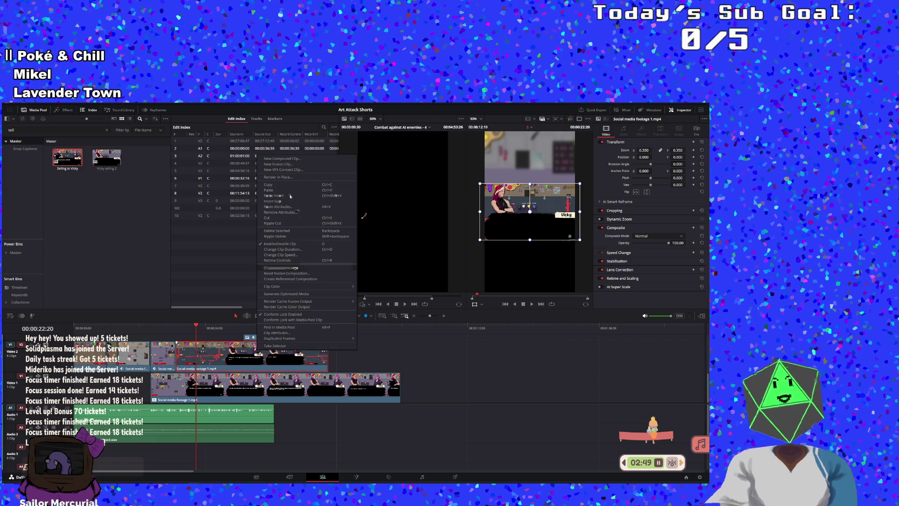
key(Escape)
drag(274, 382, 515, 418)
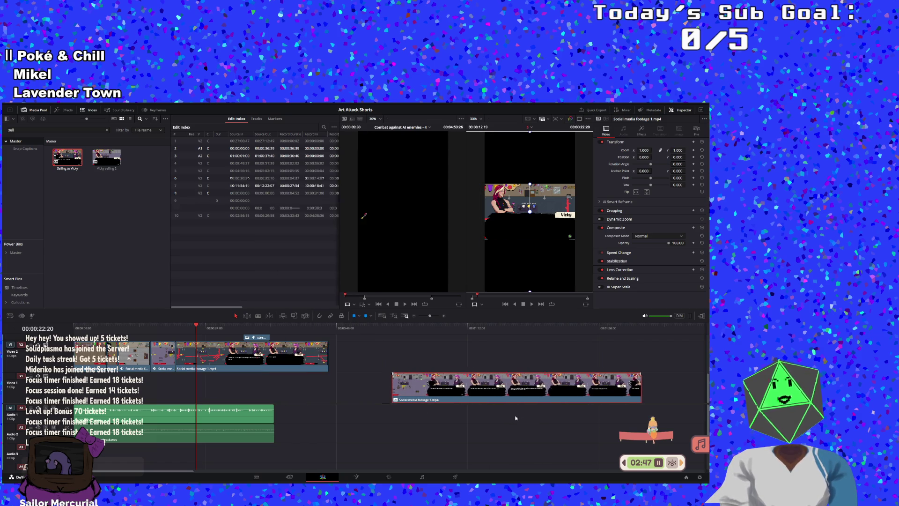
key(Delete)
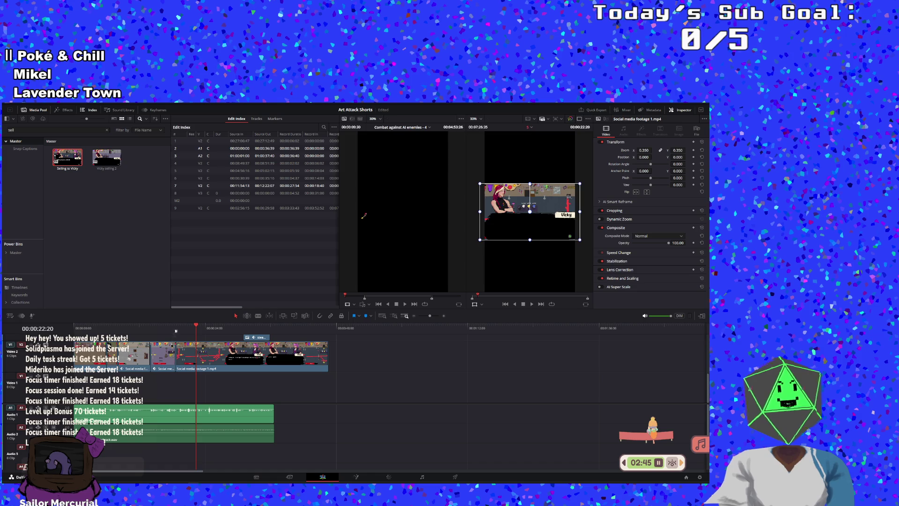
Step: Restore the deleted background clip, set its zoom to 1.180, and preview the result
click(175, 329)
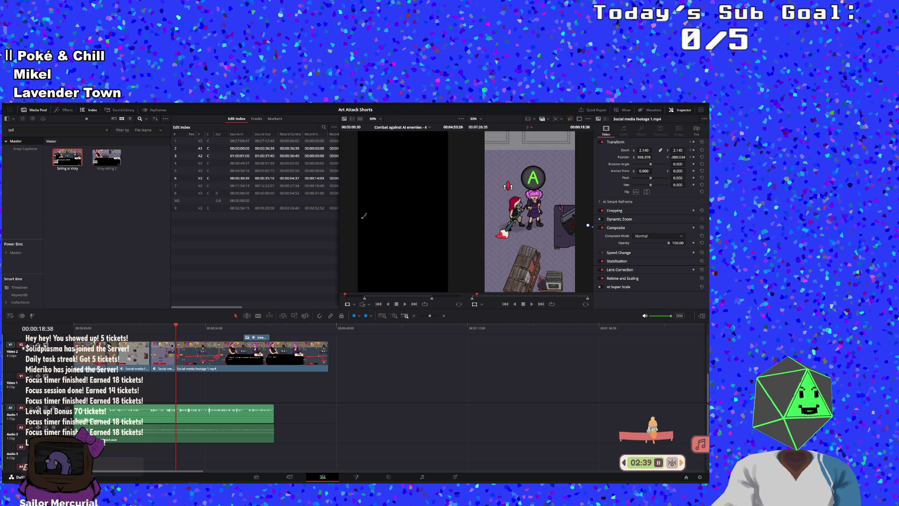
key(ctrl+z)
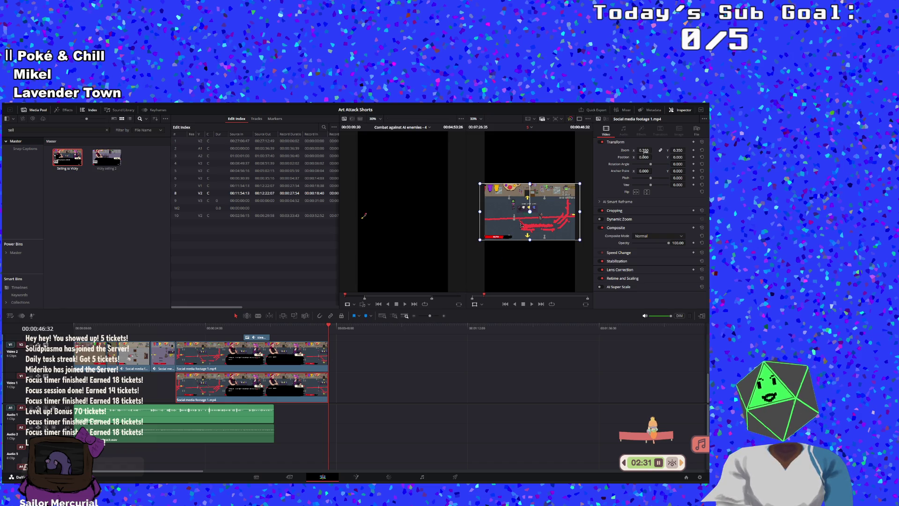
drag(646, 150, 653, 150)
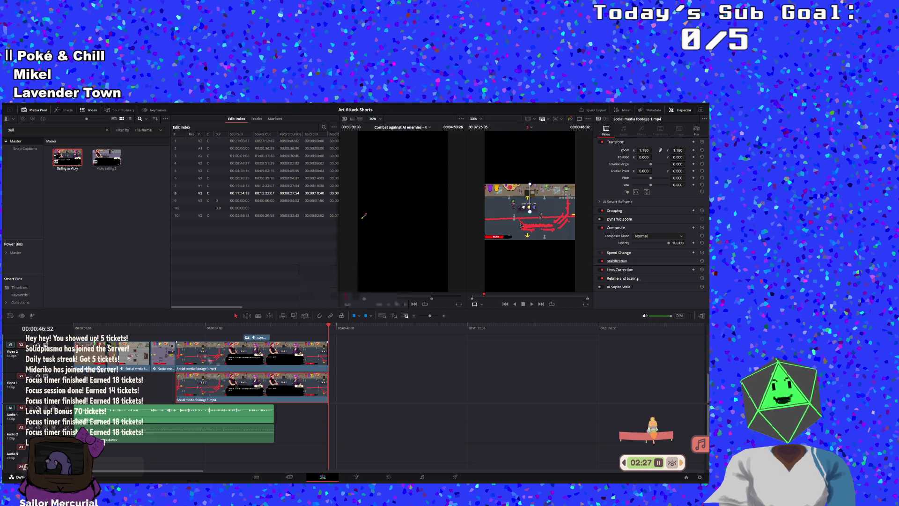
click(205, 327)
key(space)
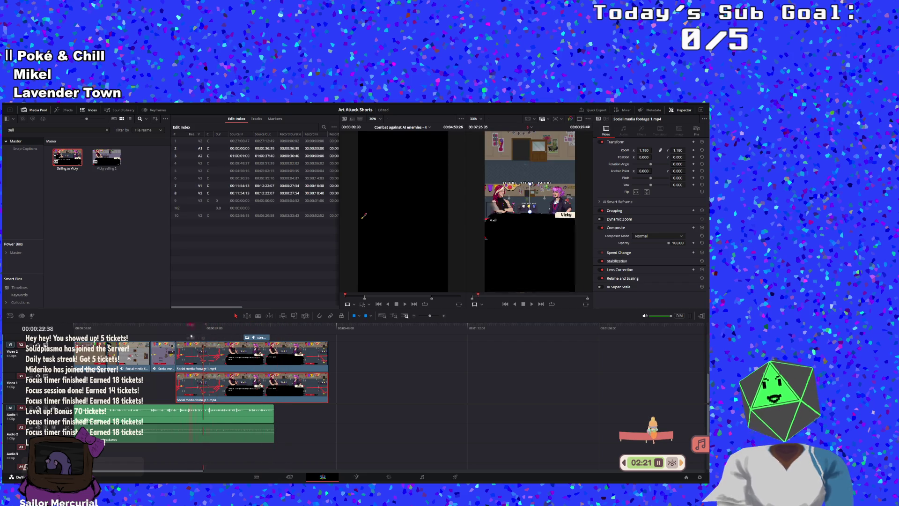
click(185, 334)
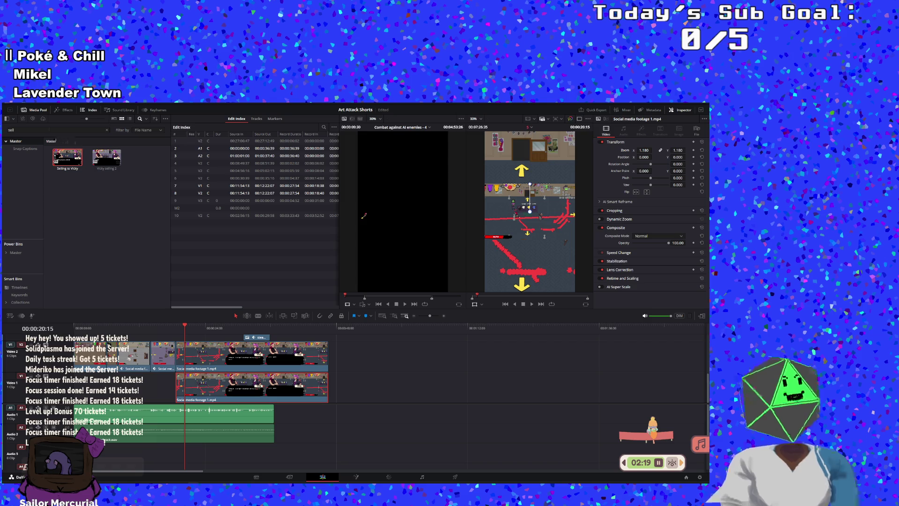
click(67, 111)
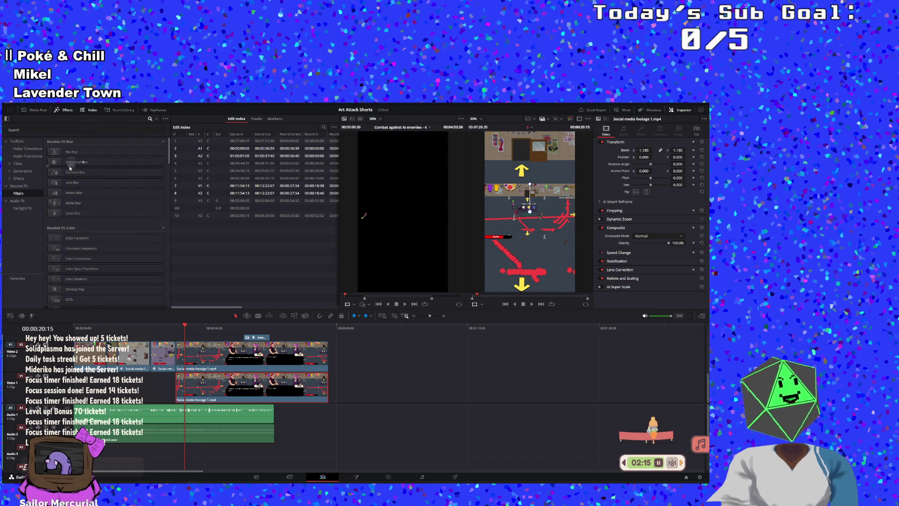
Step: Apply Resolve FX Gaussian Blur to the background gameplay clip on V1
drag(72, 172, 218, 384)
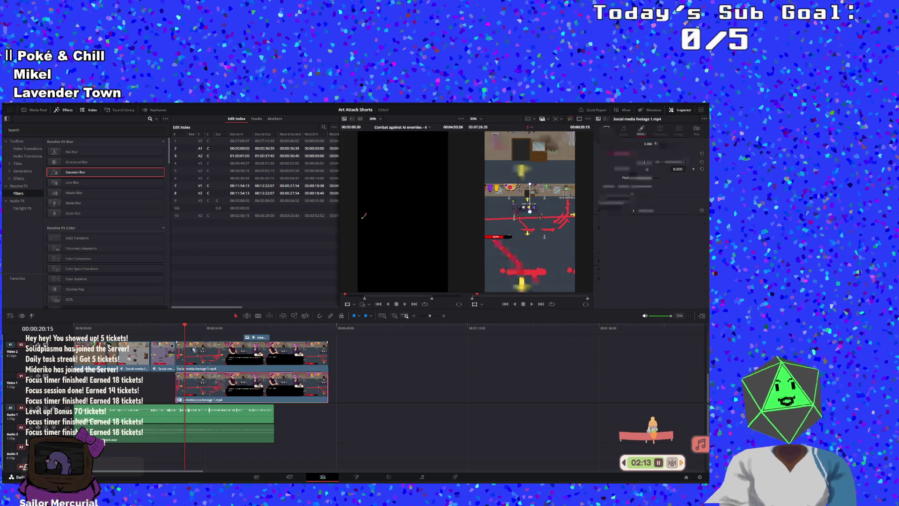
click(165, 328)
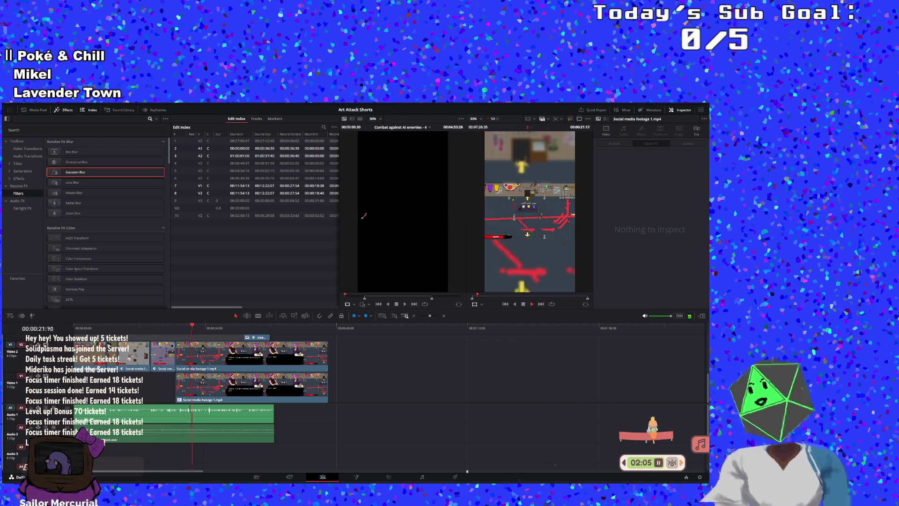
click(215, 357)
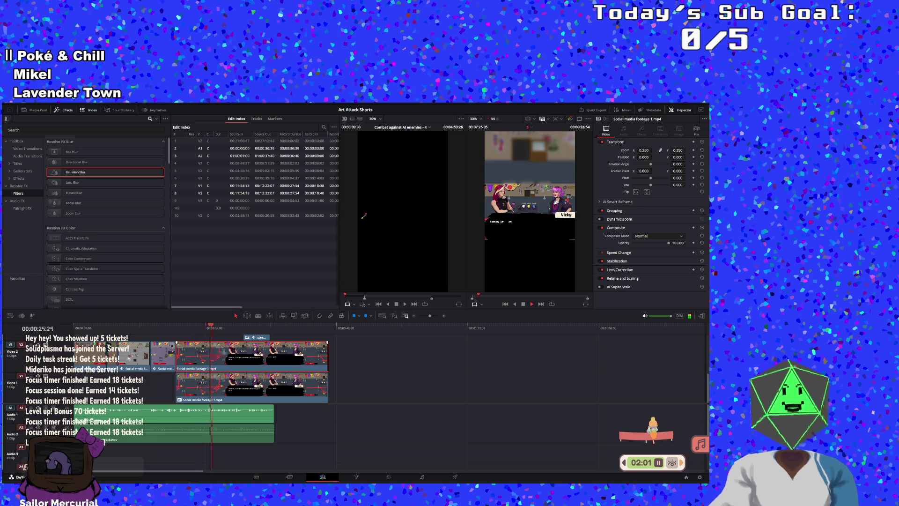
click(522, 305)
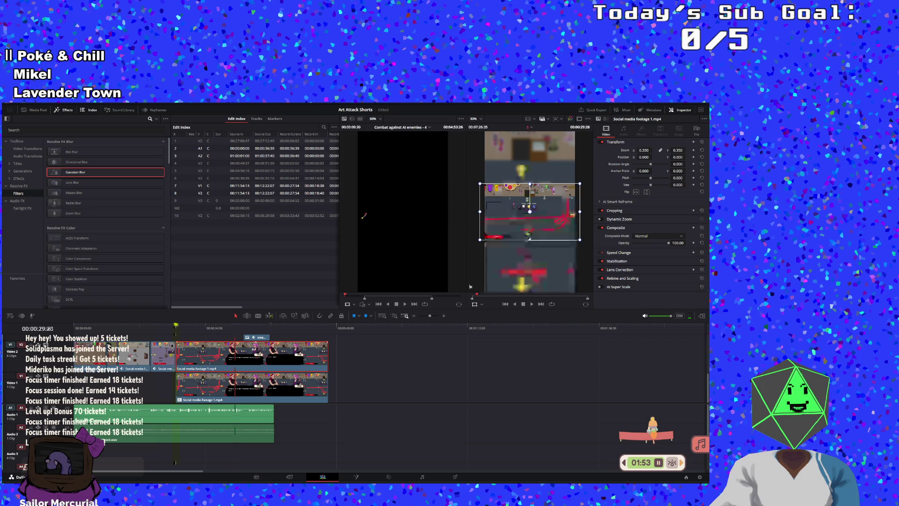
Step: Move the overlay clip later, slip its content earlier, and replay from 17:37
mouse_move(249, 358)
mouse_down()
mouse_move(258, 359)
mouse_move(249, 359)
mouse_up()
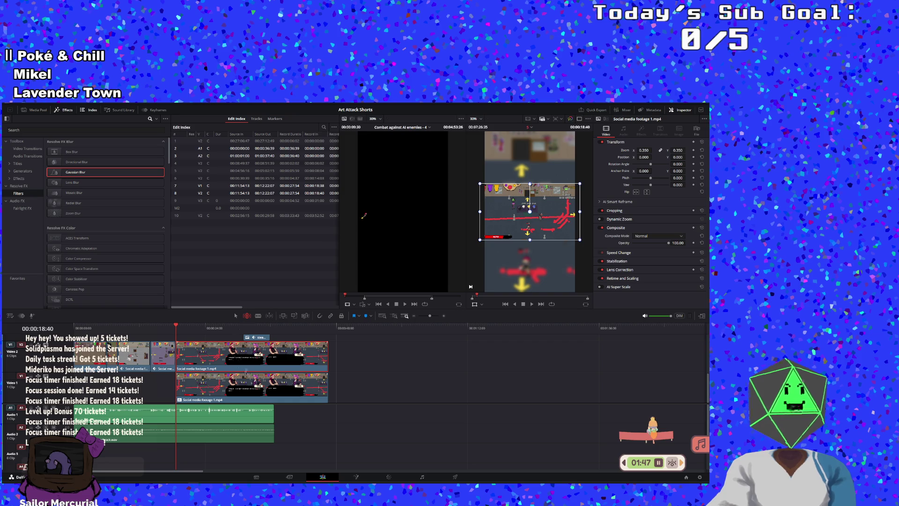
drag(262, 360, 236, 362)
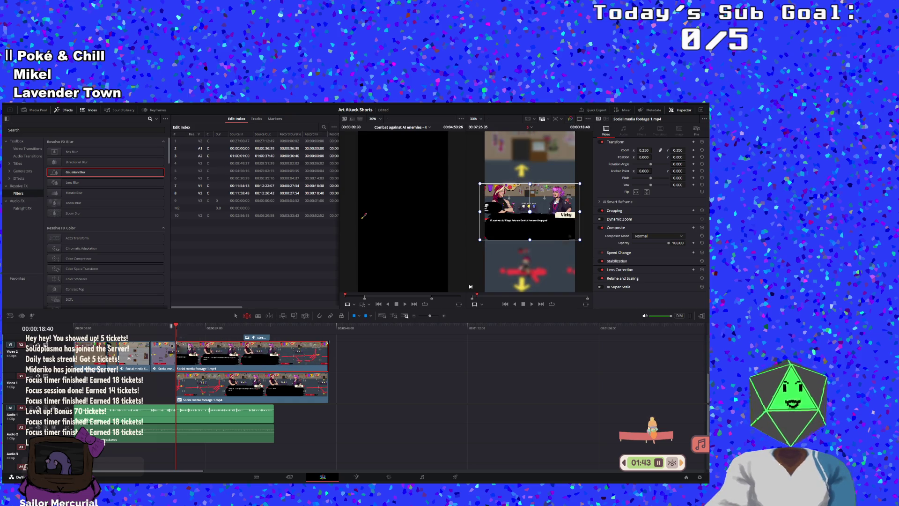
click(512, 296)
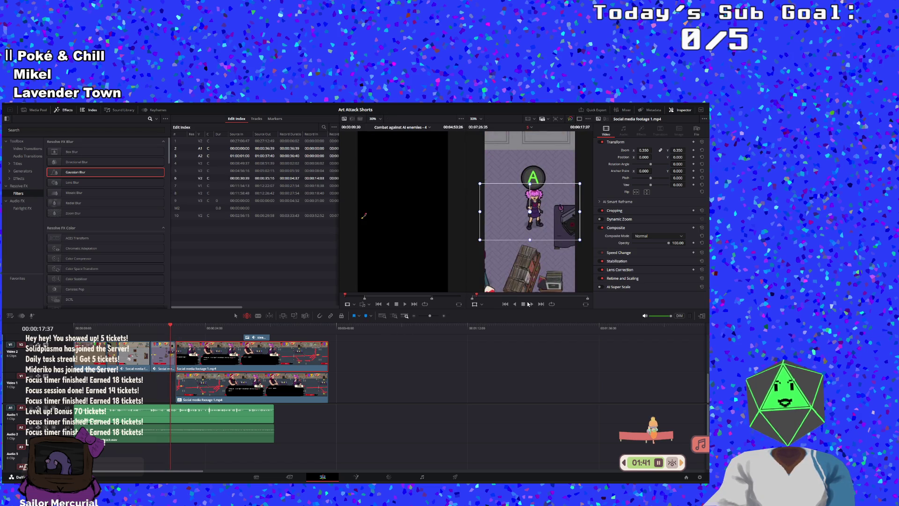
click(531, 304)
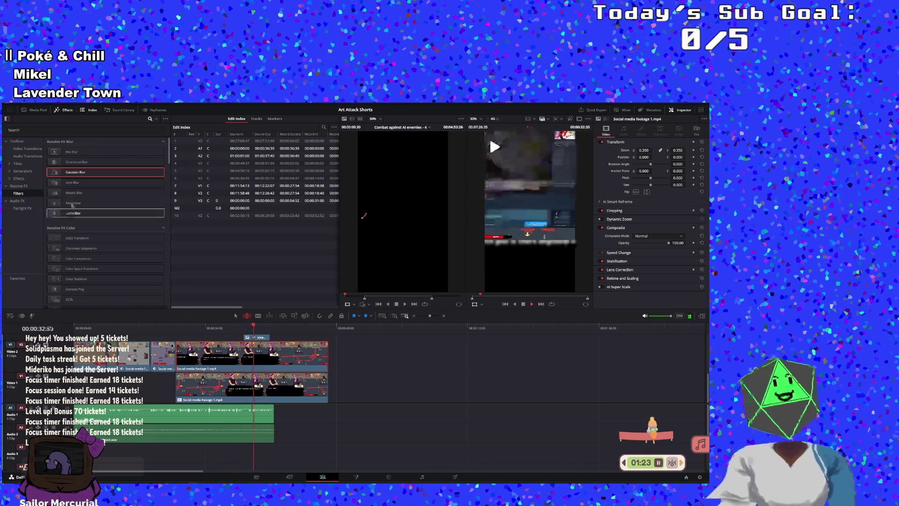
Step: Start an Effects library search for 'vi', then clear it
click(78, 130)
text(vicky)
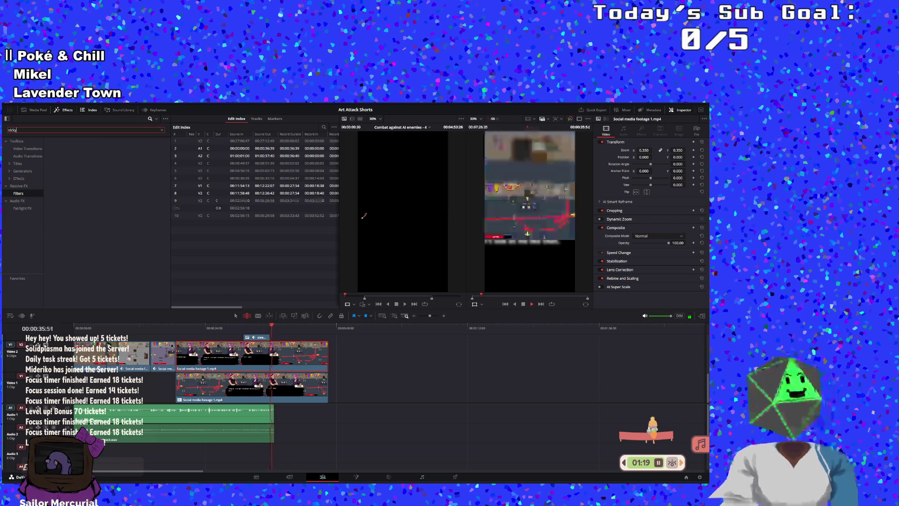
key(BackSpace)
key(BackSpace)
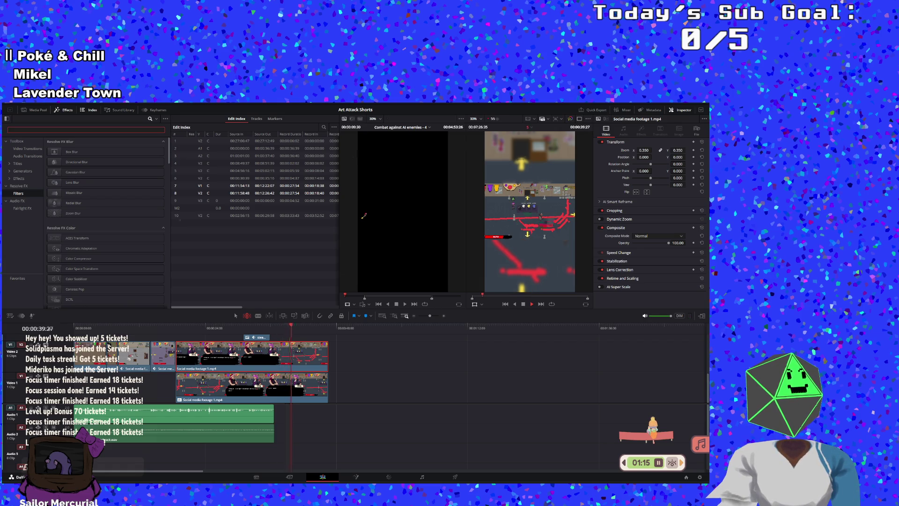
Step: Search the Media Pool for 'vicky', select the background gameplay clip and return the playhead to 16:07
click(38, 110)
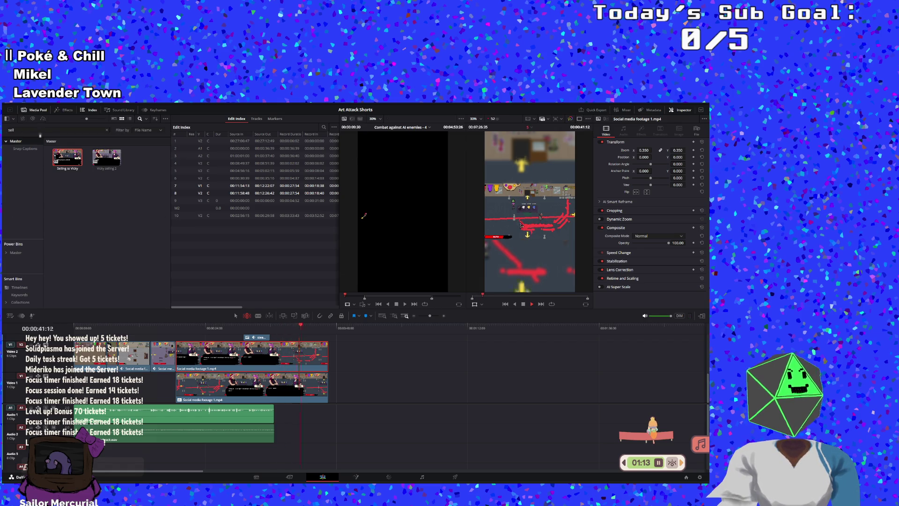
key(BackSpace)
key(BackSpace)
key(BackSpace)
text(vicky)
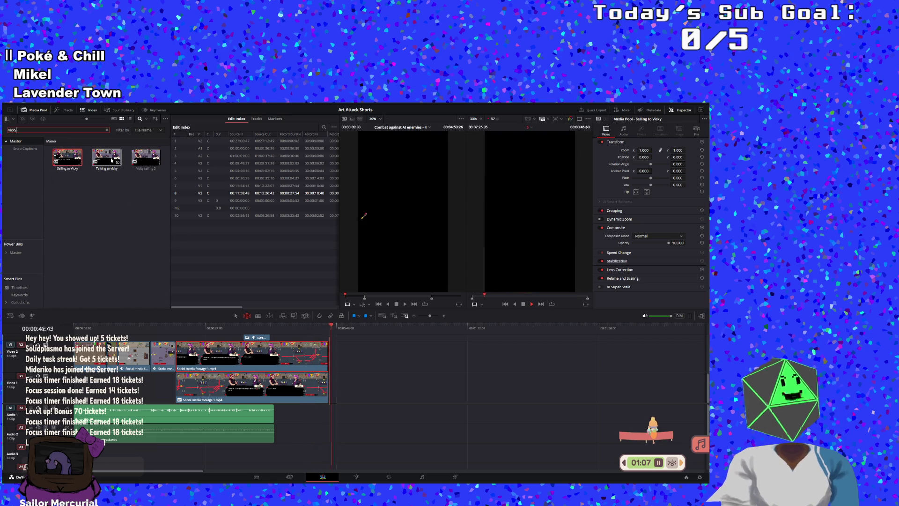
click(256, 395)
click(162, 328)
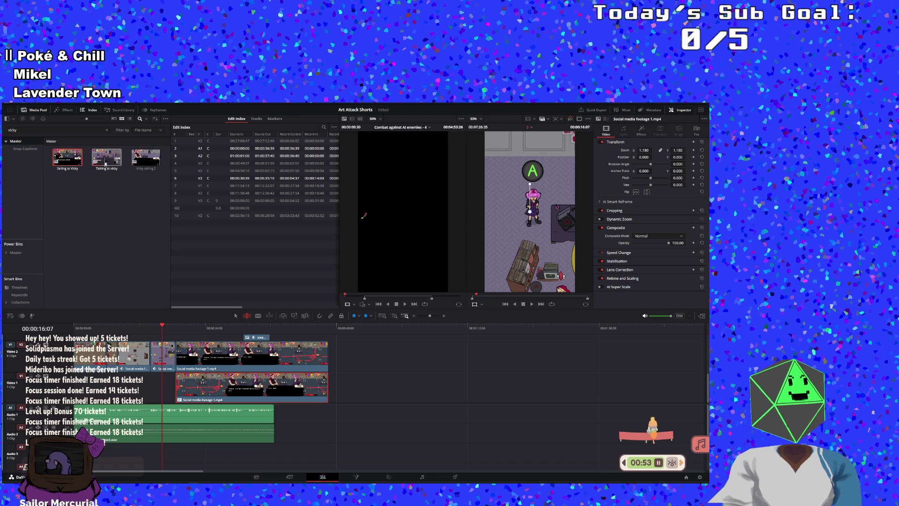
Step: Drop the Vicky selling 2 clip onto the timeline and delete its A2 audio
click(142, 165)
drag(352, 373, 352, 373)
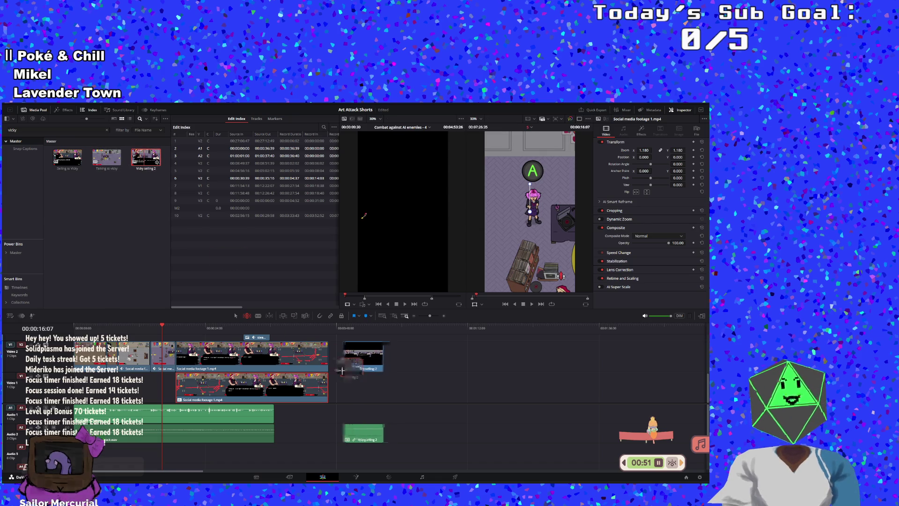
click(366, 431)
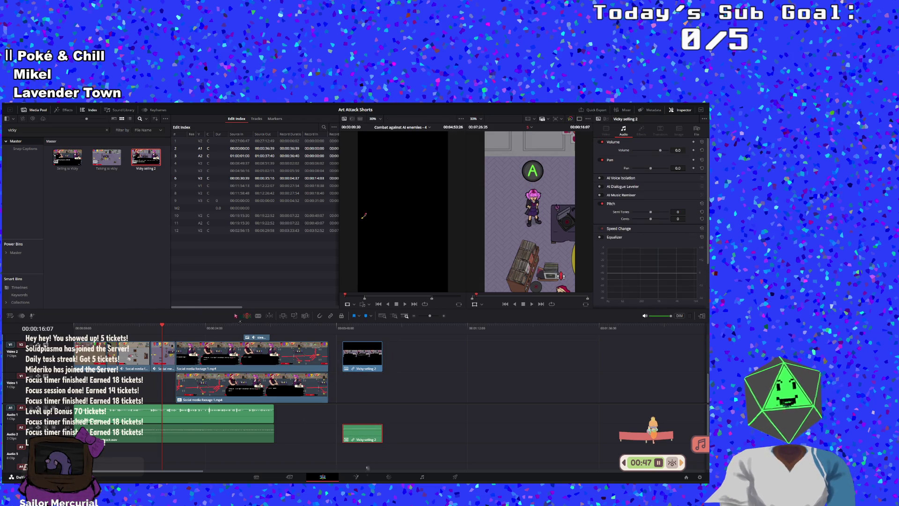
mouse_move(361, 437)
mouse_down()
mouse_move(412, 439)
mouse_move(402, 433)
mouse_up()
key(Delete)
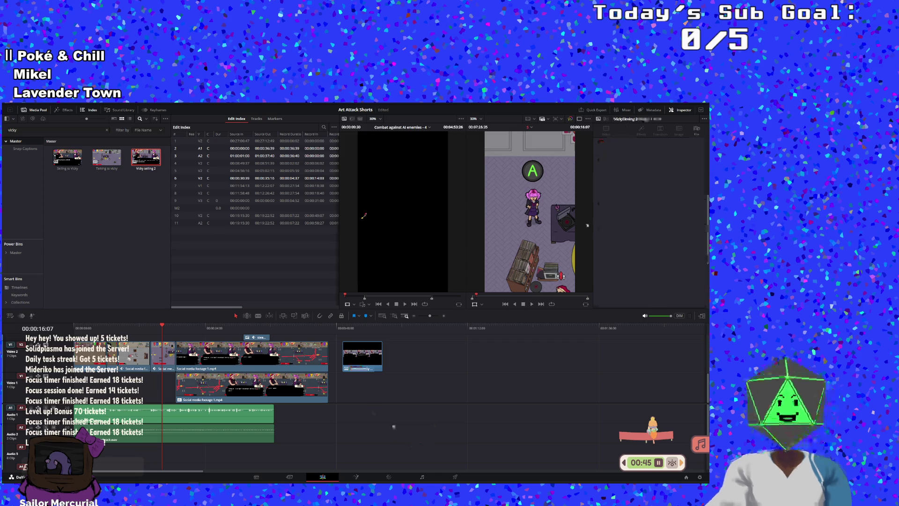
Step: Slide the Vicky selling 2 video among the overlay clips and play it back
drag(363, 355, 221, 356)
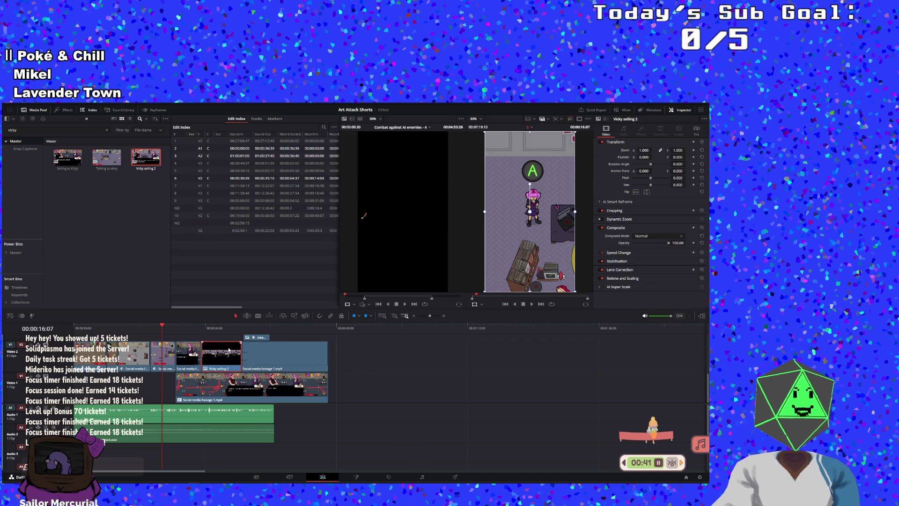
click(173, 326)
click(532, 305)
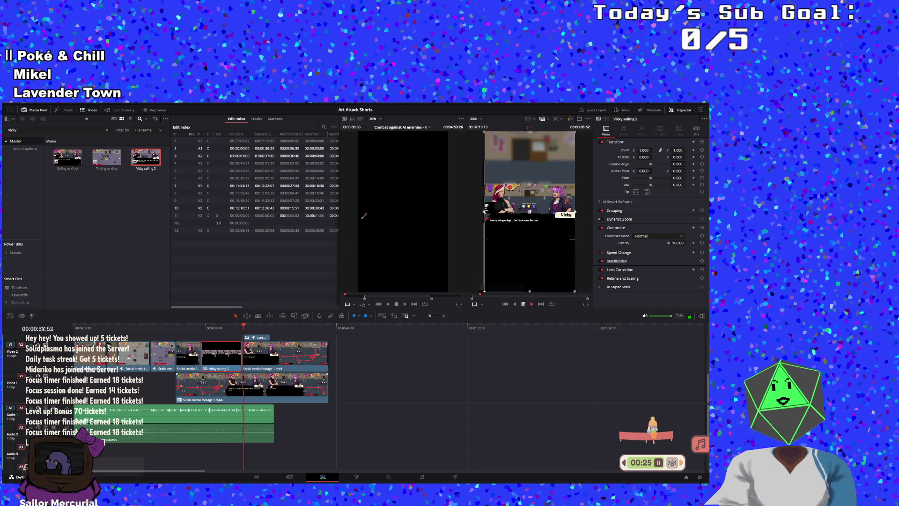
Step: Stop playback and decompose the Vicky selling 2 compound clip in place
key(space)
right_click(235, 351)
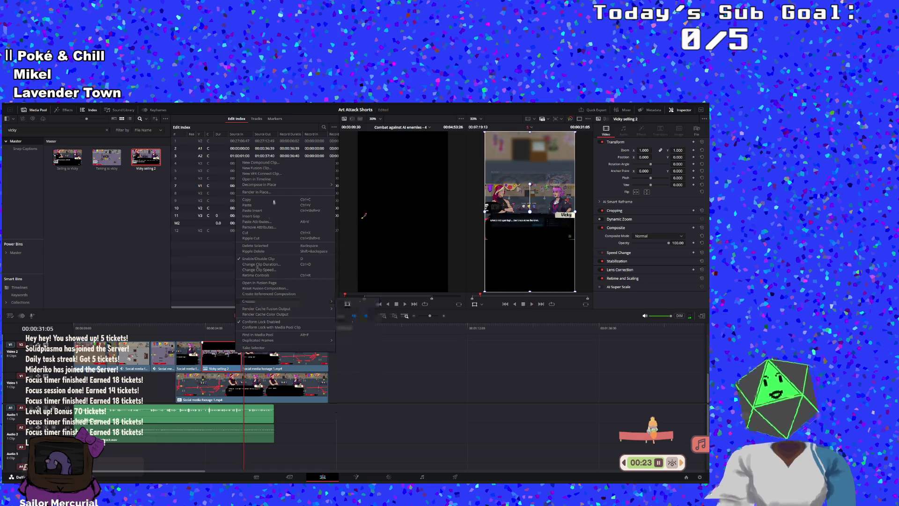
mouse_move(281, 184)
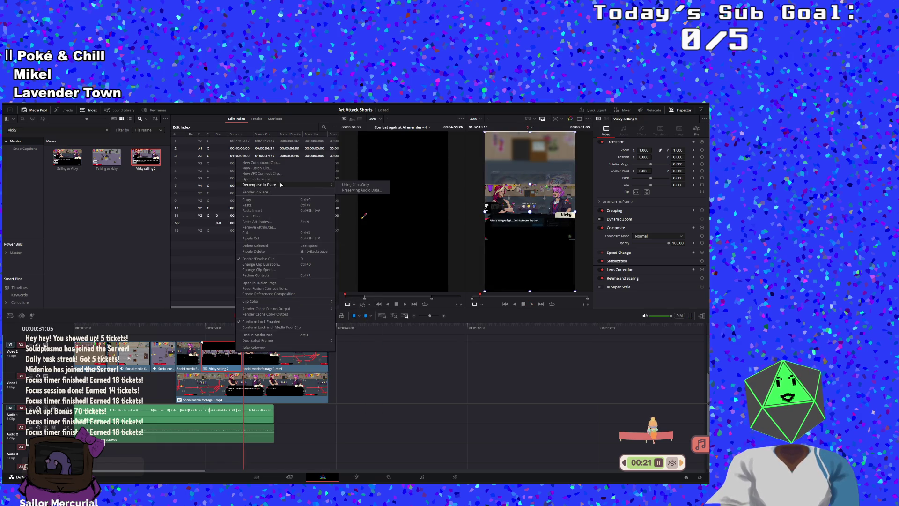
click(354, 184)
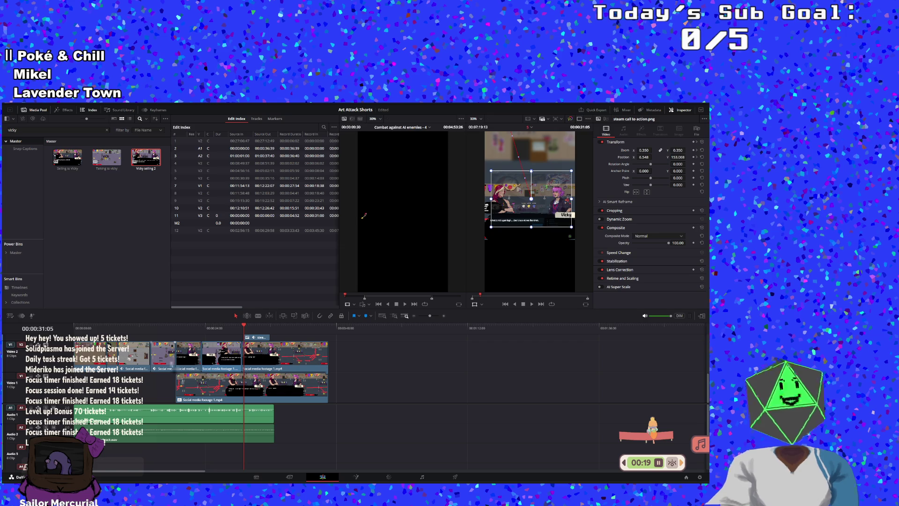
Step: Shrink the dialogue overlay to zoom 0.318 and replay from 00:00:19:30
mouse_move(191, 335)
mouse_down()
mouse_move(209, 335)
mouse_move(194, 335)
mouse_up()
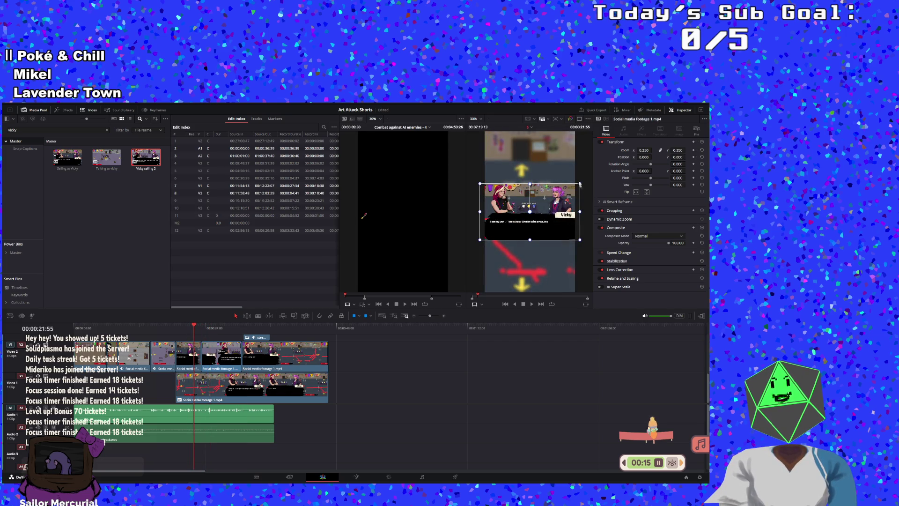
drag(580, 185, 576, 188)
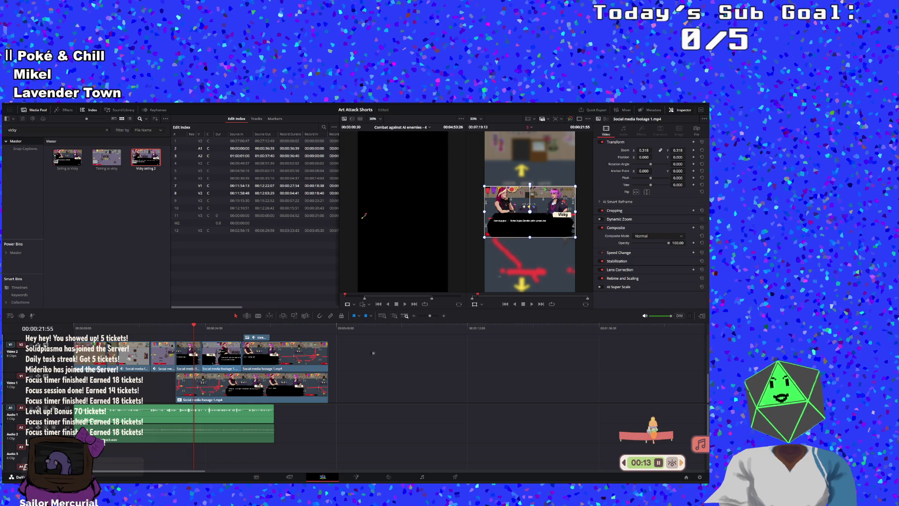
click(181, 330)
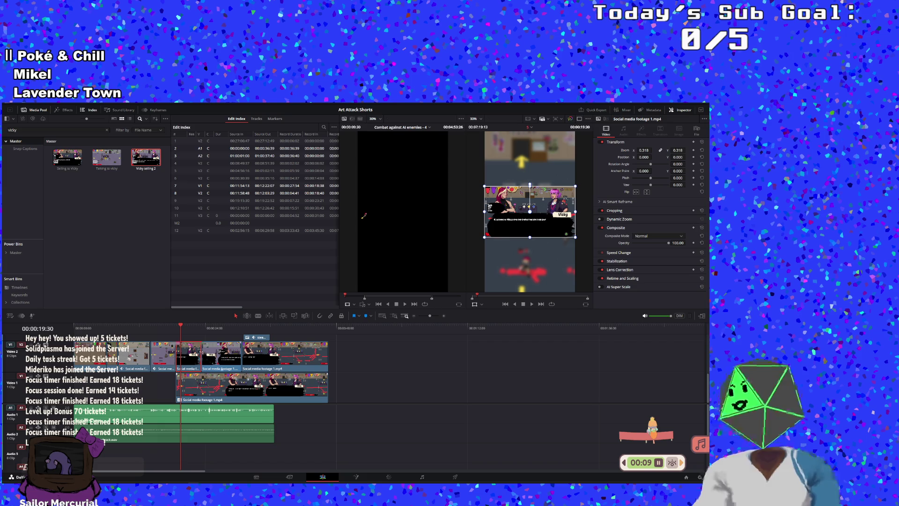
click(530, 303)
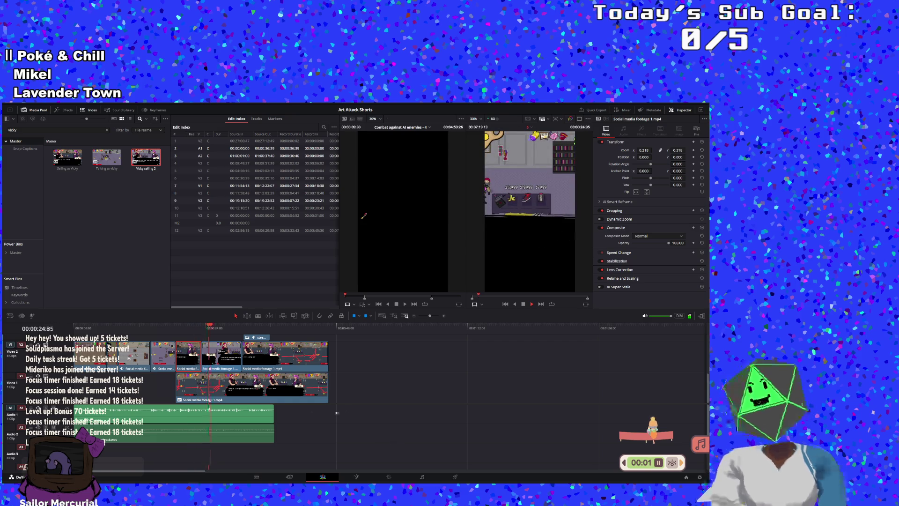
right_click(193, 370)
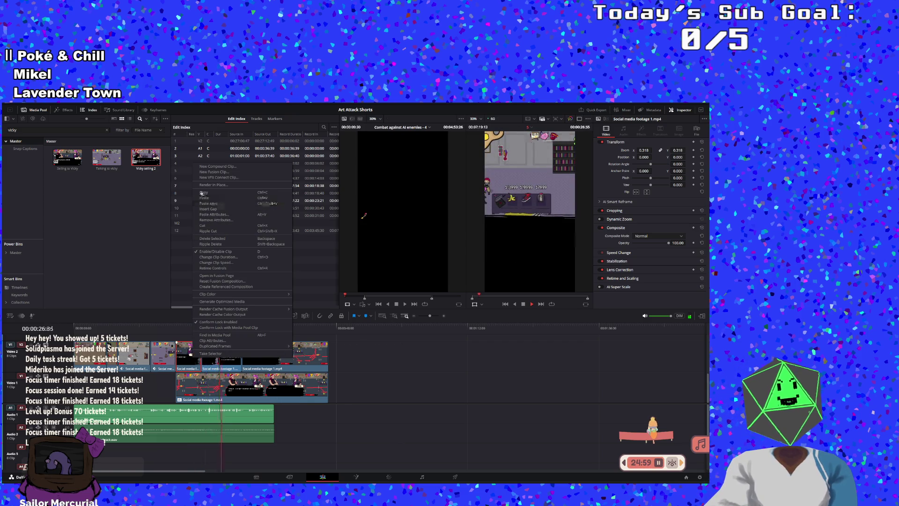
Step: Copy the resized clip and paste its 0.318 zoom onto the next V2 dialogue clip
click(201, 193)
click(225, 355)
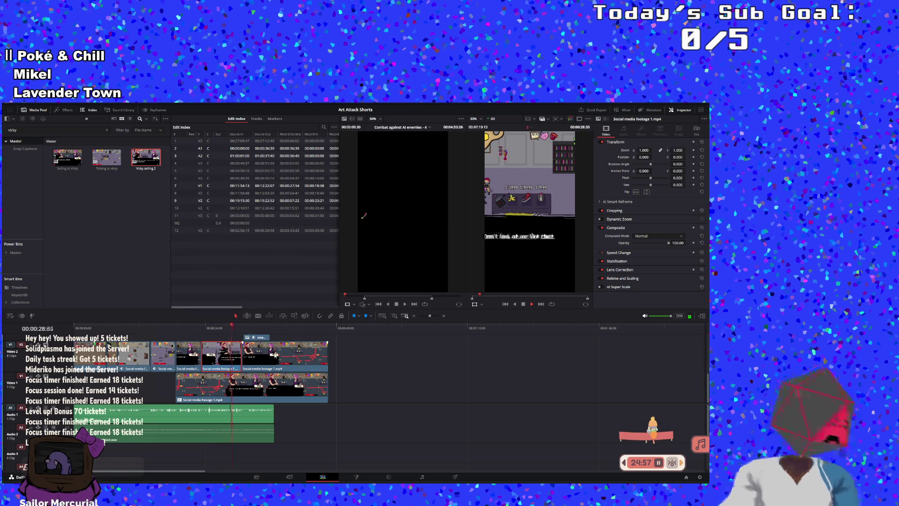
key(alt+v)
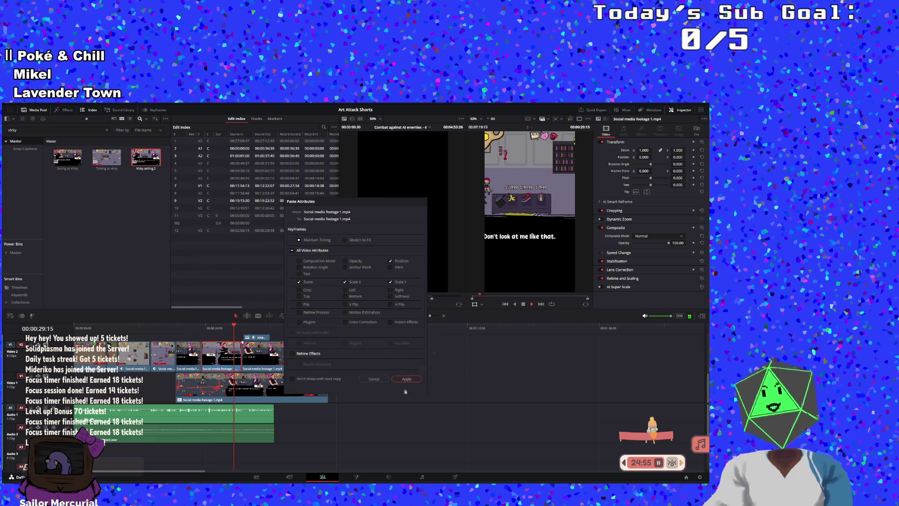
click(415, 380)
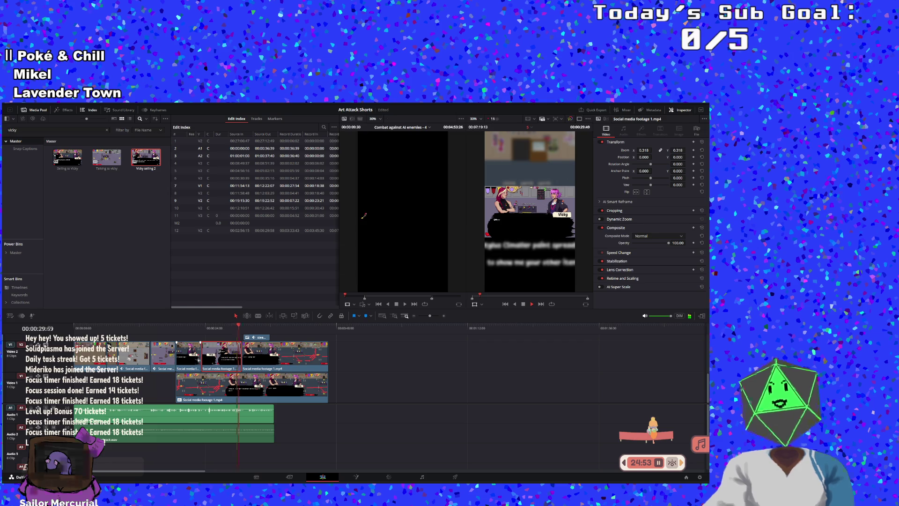
click(195, 325)
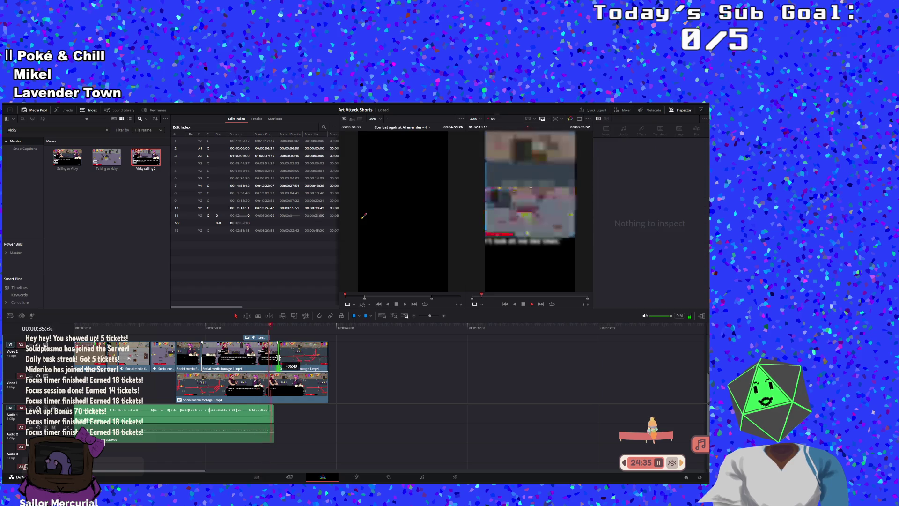
Step: Adjust the overlay clip and shorten the small clip on the top track, reviewing from 19:36
drag(282, 367, 278, 366)
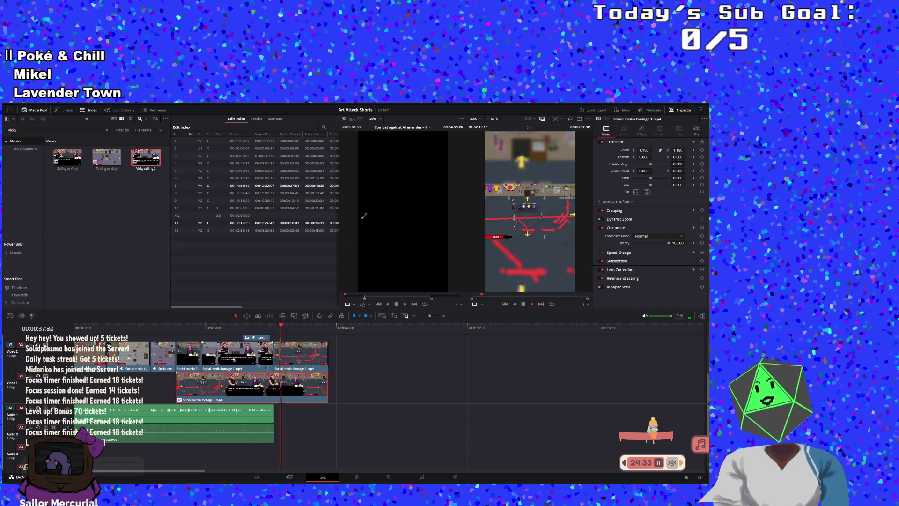
click(185, 327)
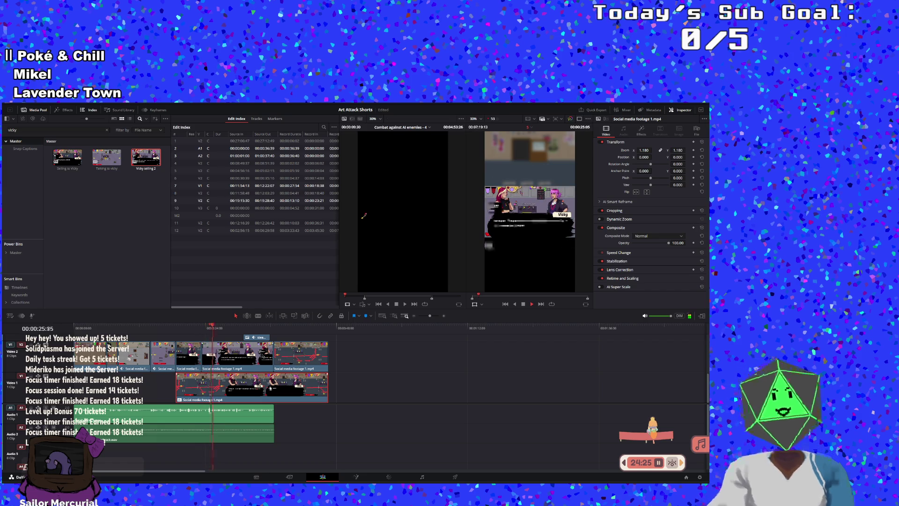
scroll(271, 381, up, 2)
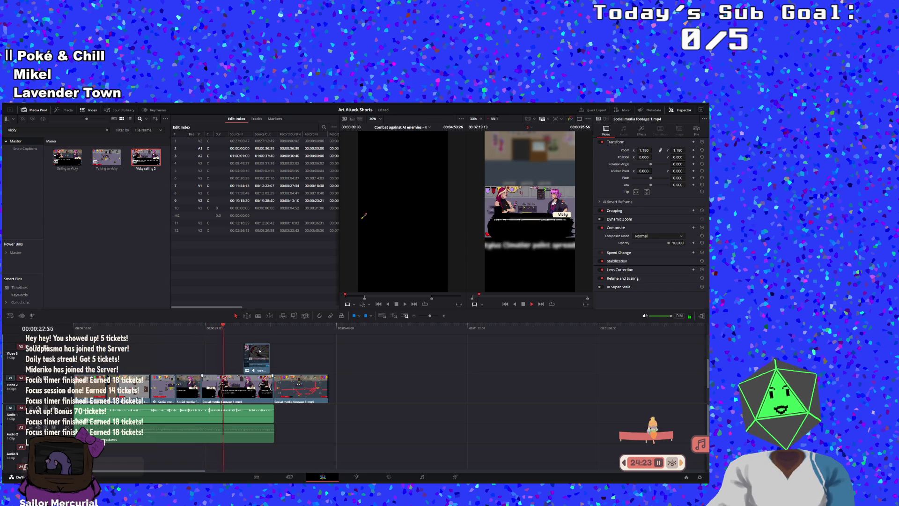
drag(269, 360, 273, 366)
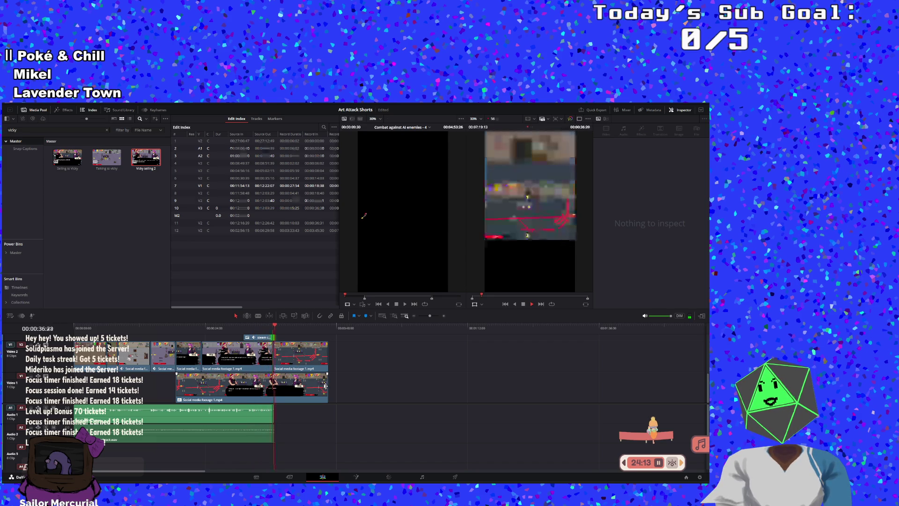
click(523, 304)
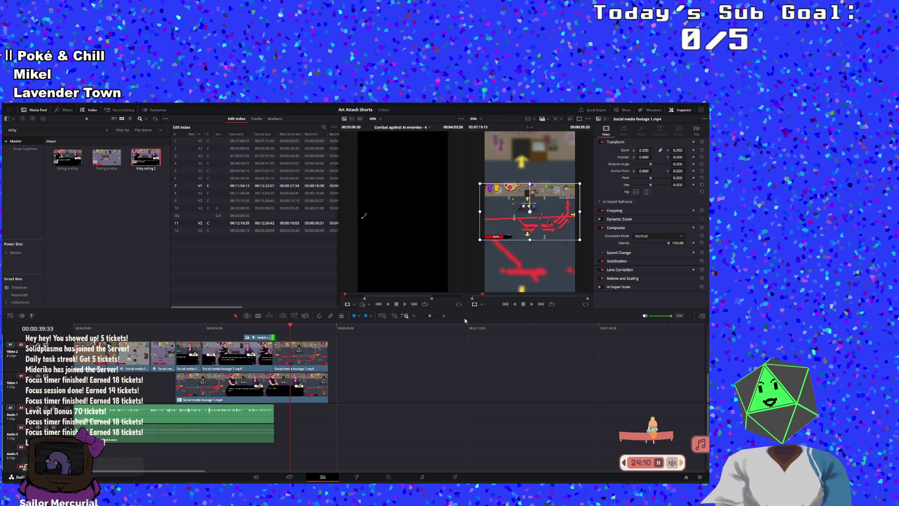
Step: Blade all tracks at 00:00:36:34 and delete every clip after the cut
click(275, 328)
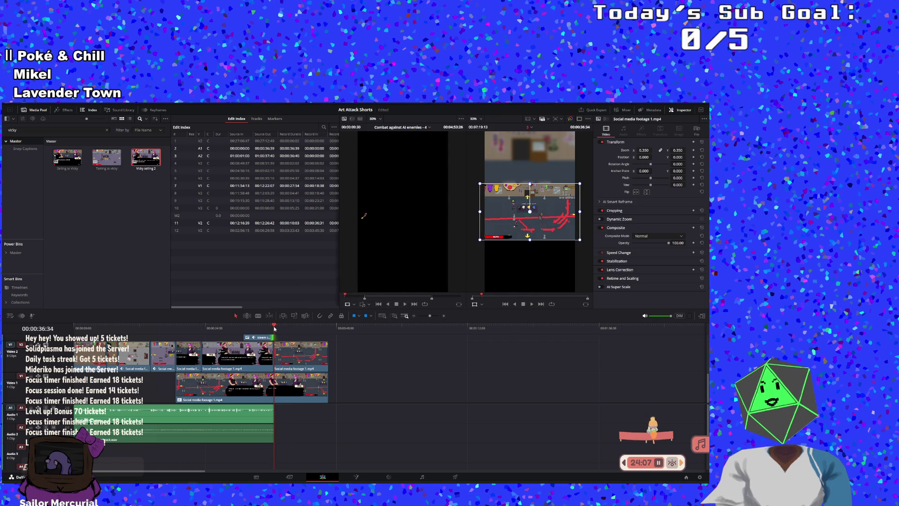
key(ctrl+b)
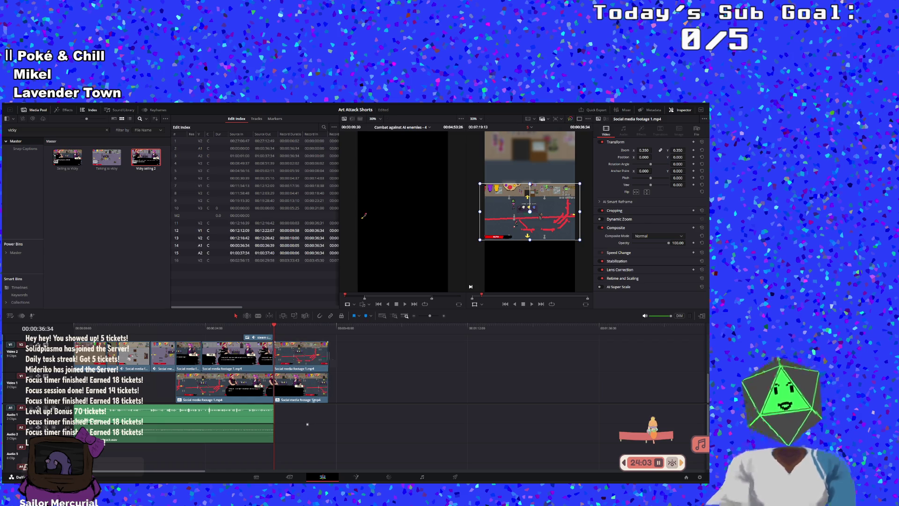
drag(305, 406, 298, 349)
key(Delete)
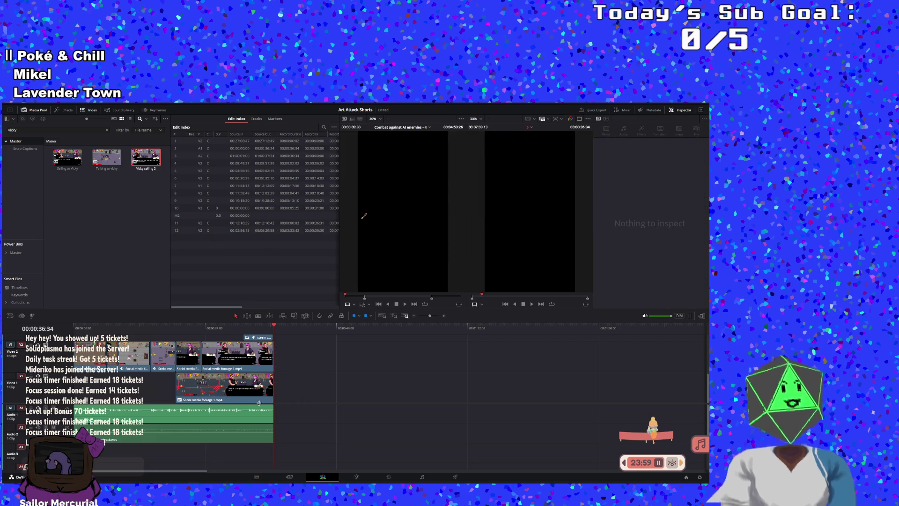
Step: Trim the start of the background gameplay clip, checking around 16:19 and 21:13
click(225, 396)
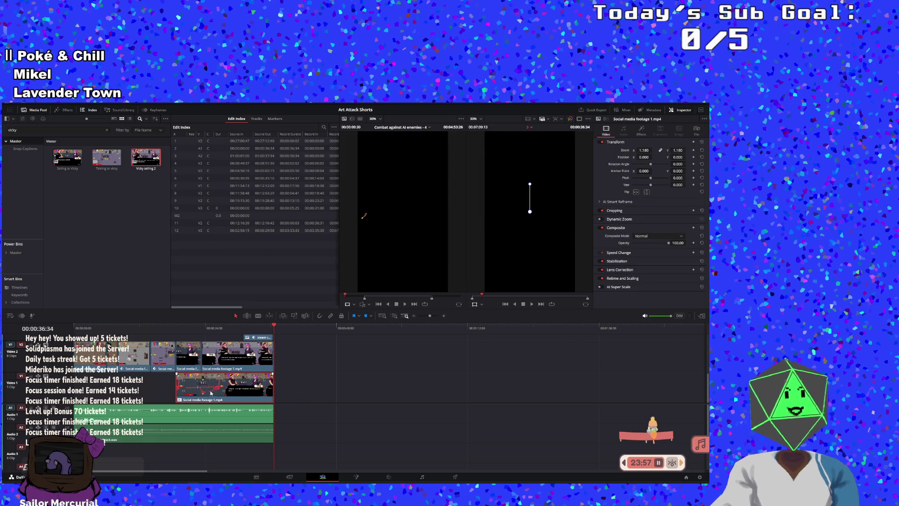
drag(177, 393, 202, 397)
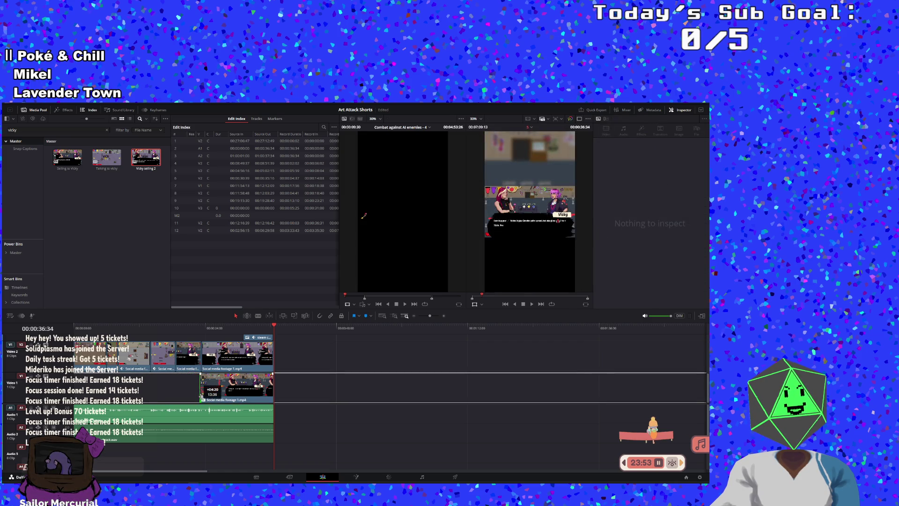
click(164, 332)
click(190, 330)
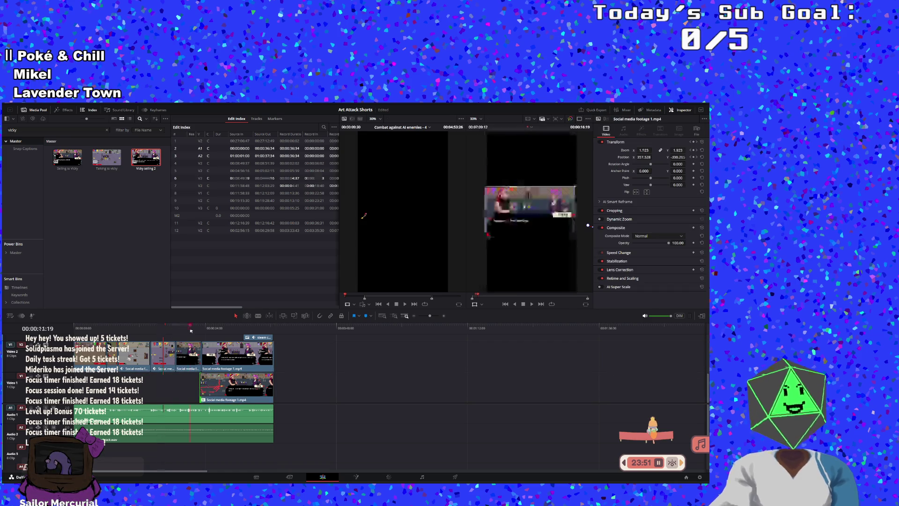
drag(201, 385, 202, 384)
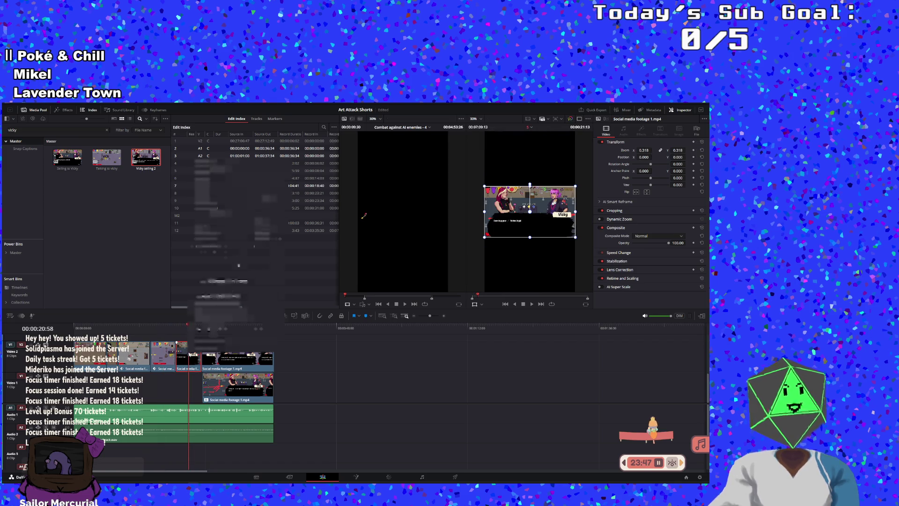
key(Left)
key(Left)
key(Left)
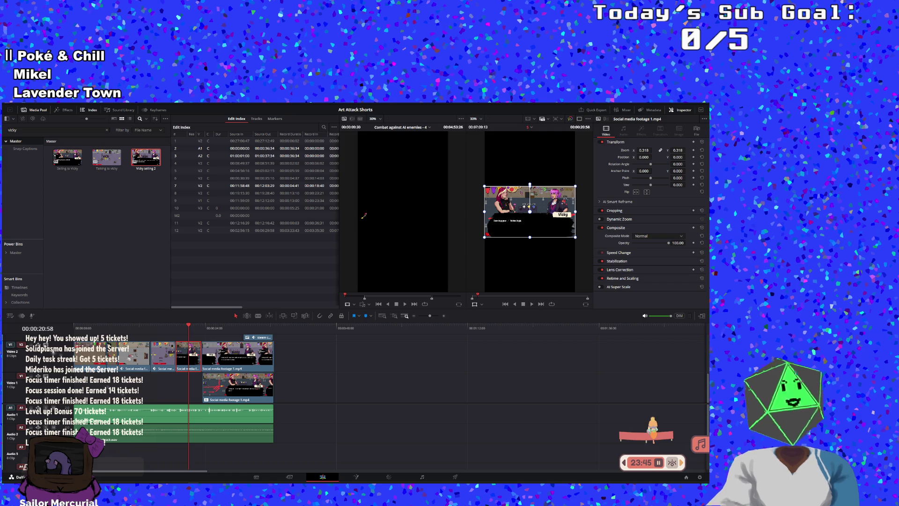
click(177, 326)
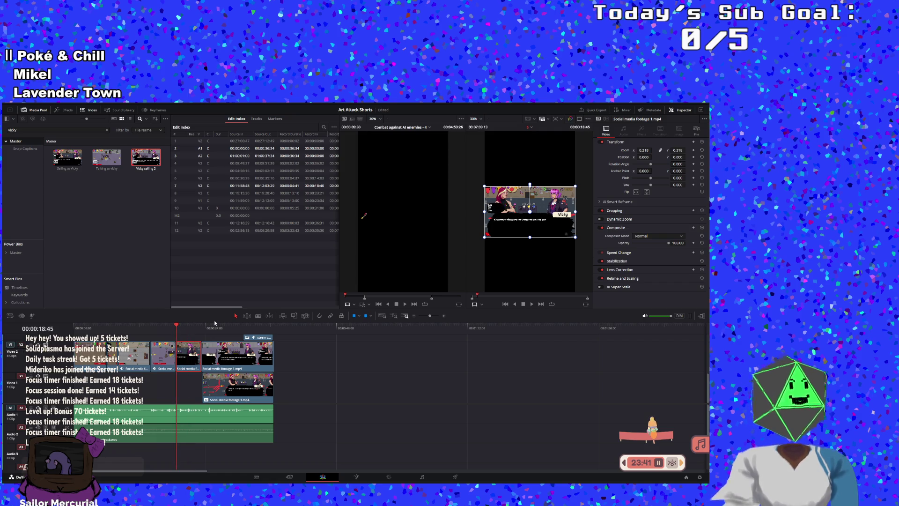
Step: Paste the dialogue clip onto the background track with zoom 1.318 and review from 00:00:21:43
key(ctrl+v)
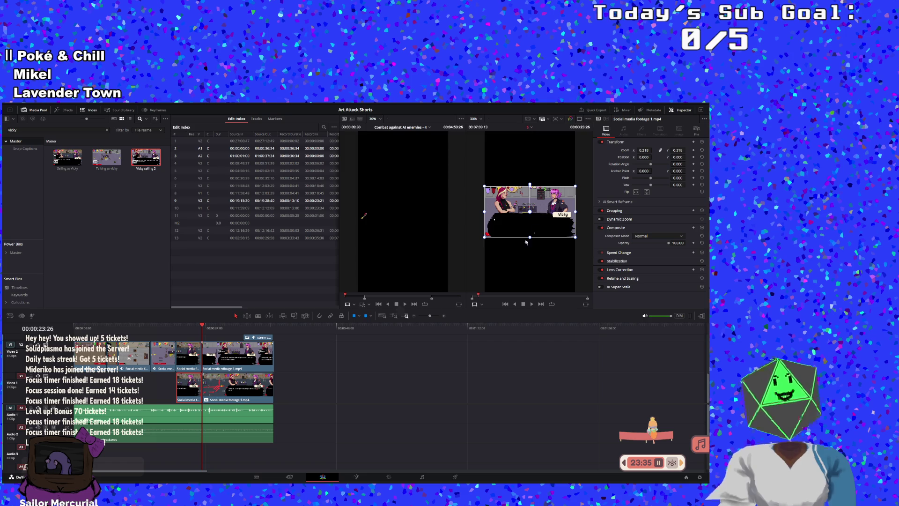
text(1.318)
key(Return)
click(193, 327)
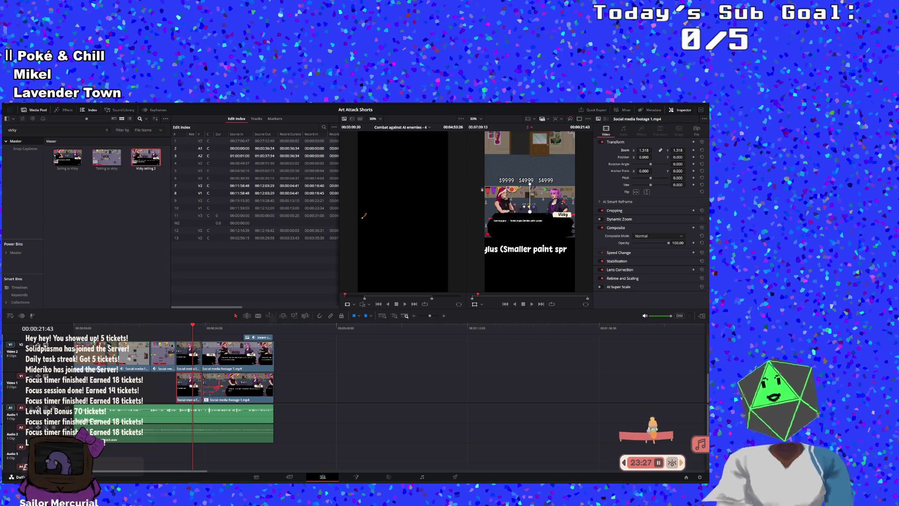
Step: Scale the dialogue overlay to 0.998 zoom and apply Gaussian Blur to the background clip
click(640, 151)
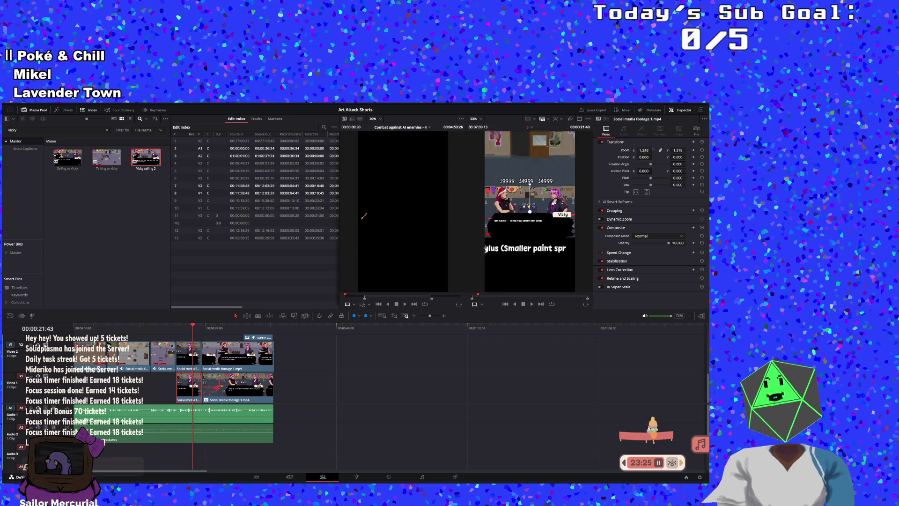
drag(644, 150, 625, 150)
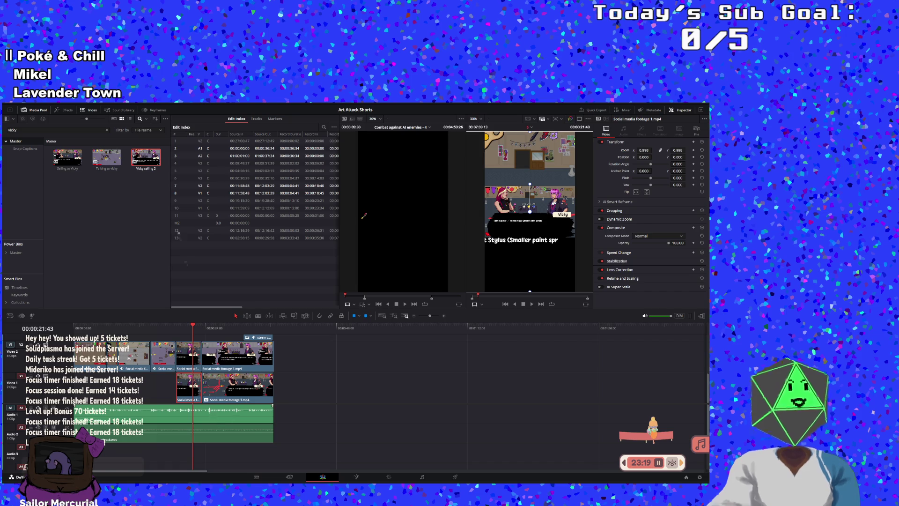
click(59, 109)
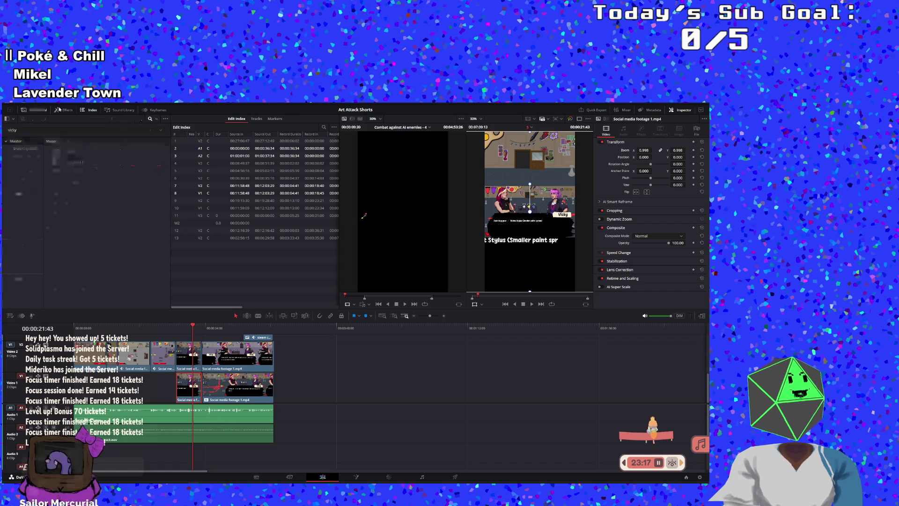
mouse_move(75, 171)
mouse_down()
mouse_move(163, 329)
mouse_move(197, 356)
mouse_move(187, 384)
mouse_move(136, 355)
mouse_up()
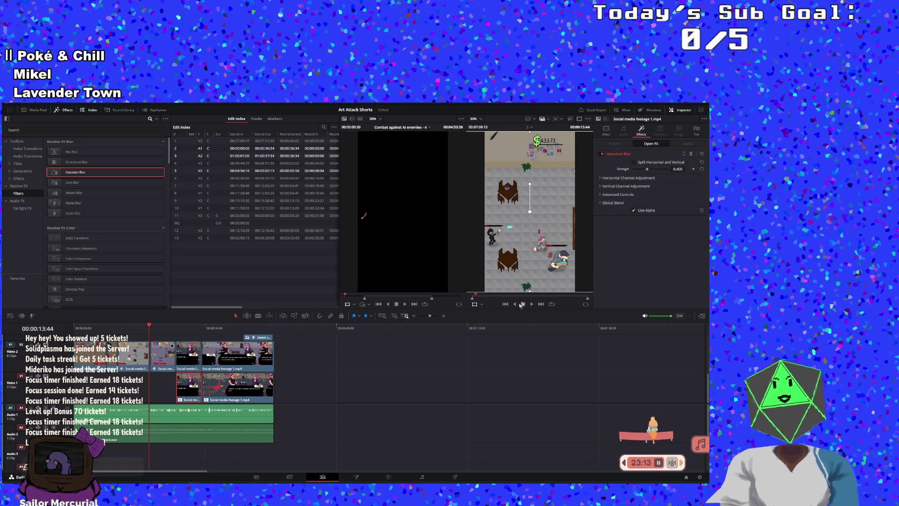
click(532, 304)
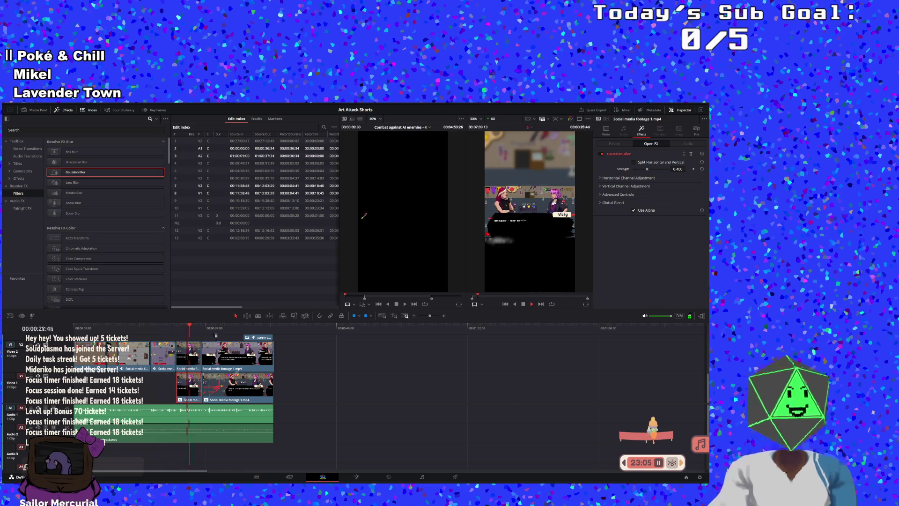
click(157, 327)
drag(430, 317, 438, 321)
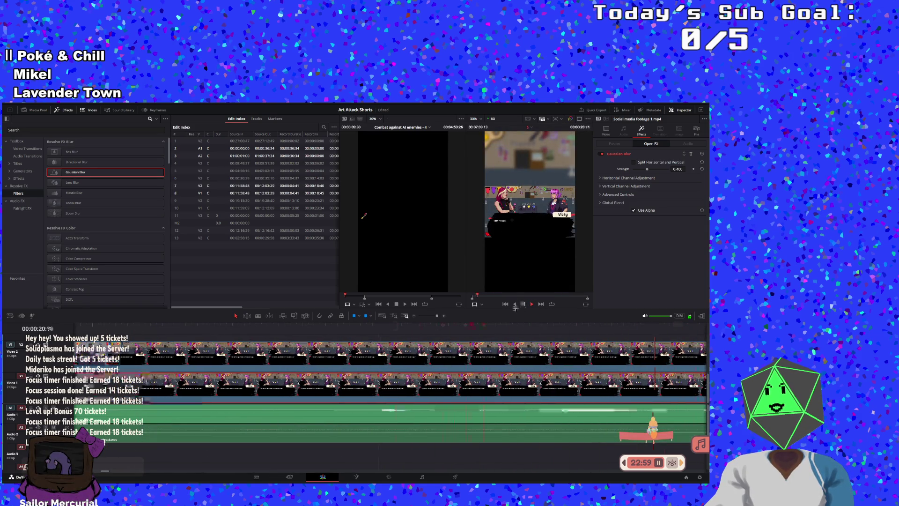
Step: Slide the V1 Social media footage 1.mp4 clip under its V2 copy and trim its start
click(515, 304)
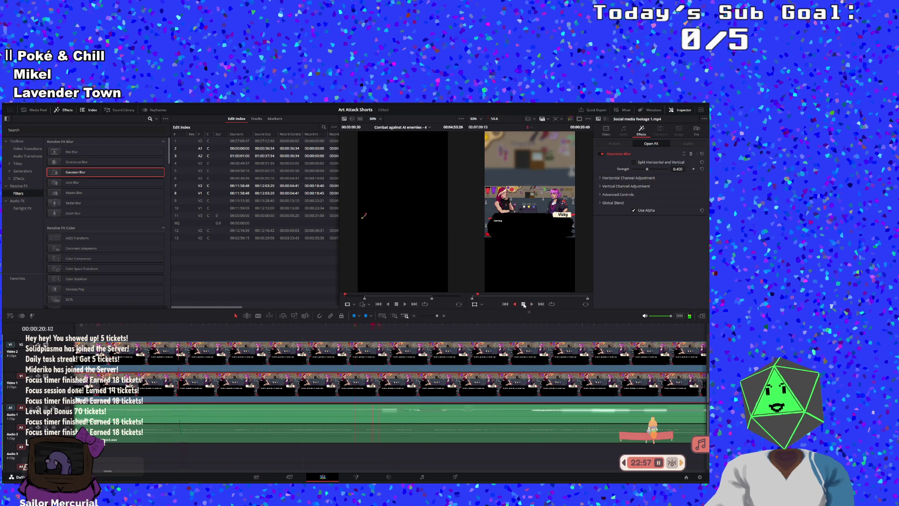
click(523, 303)
drag(492, 395, 463, 395)
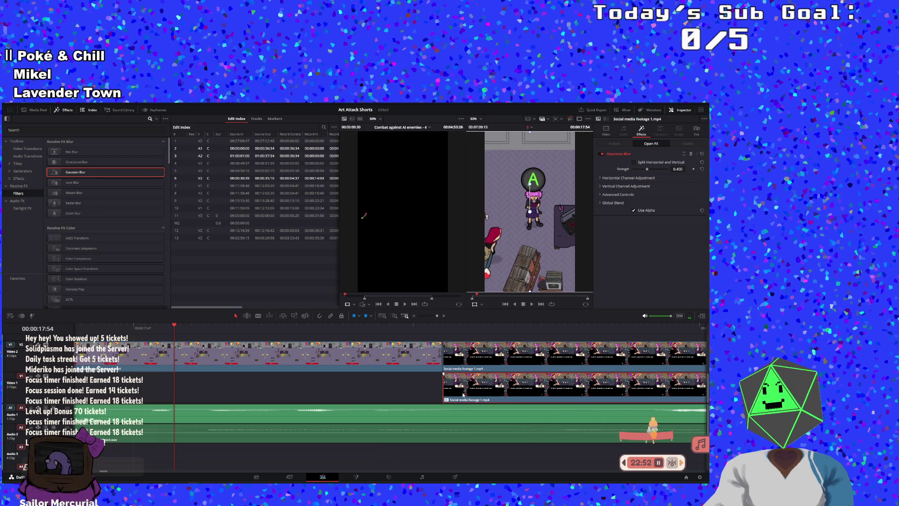
click(431, 316)
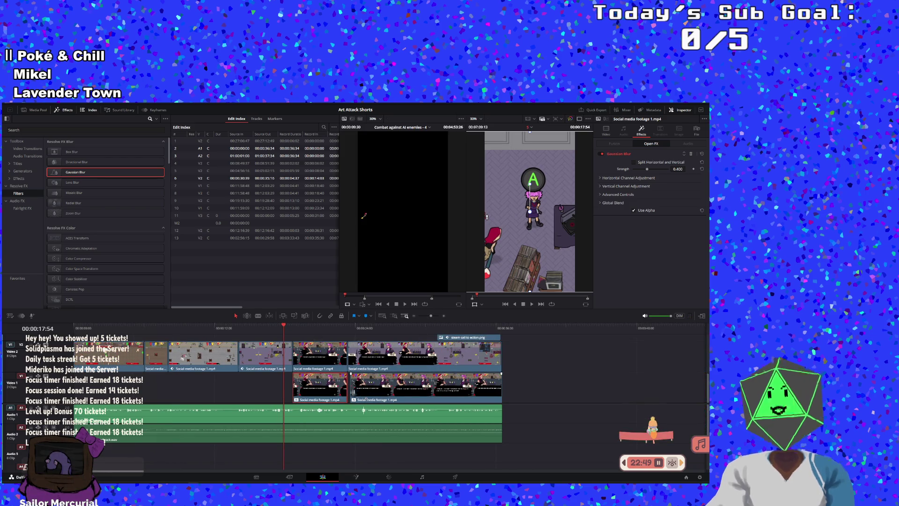
drag(352, 392, 352, 389)
click(532, 305)
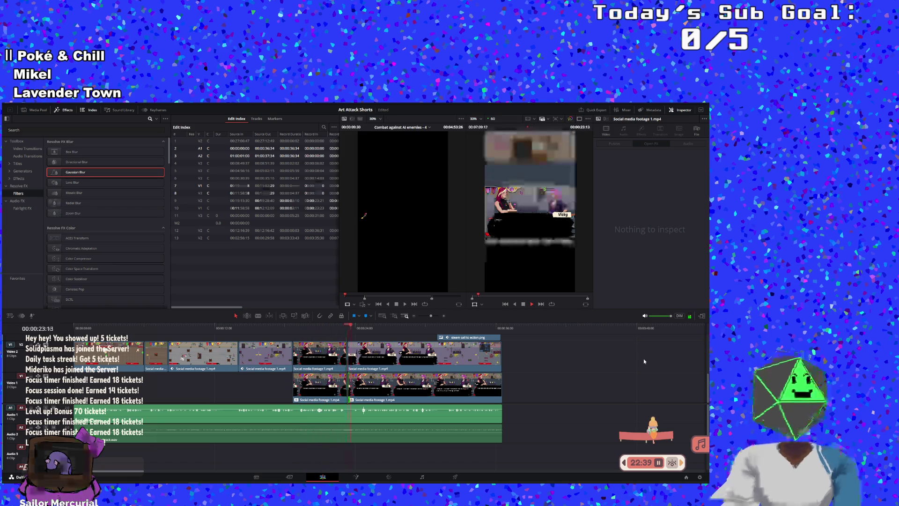
Step: Refine the V1 edit point around 23:49 and review it with reverse and forward playback
click(336, 326)
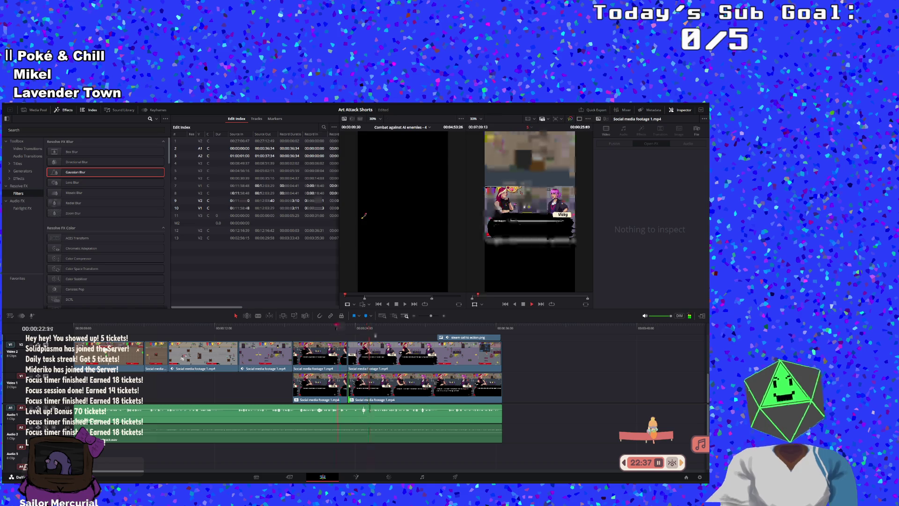
click(523, 304)
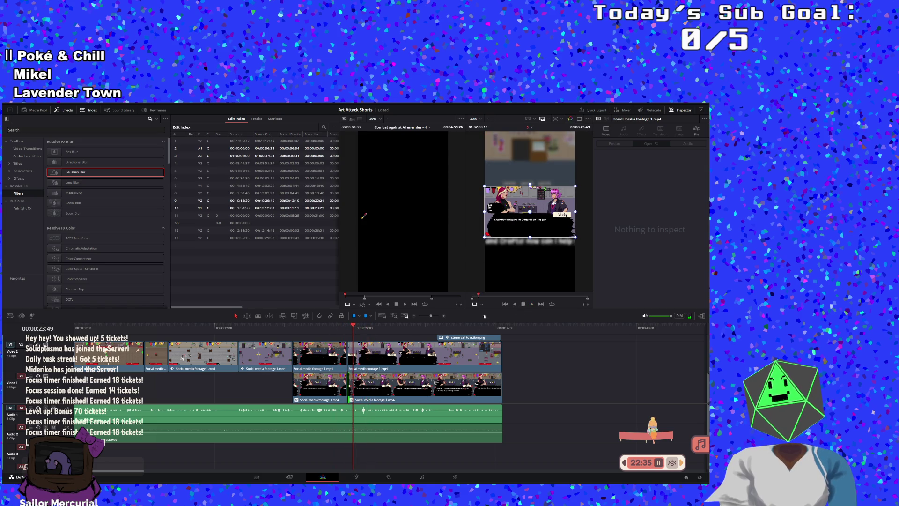
click(436, 317)
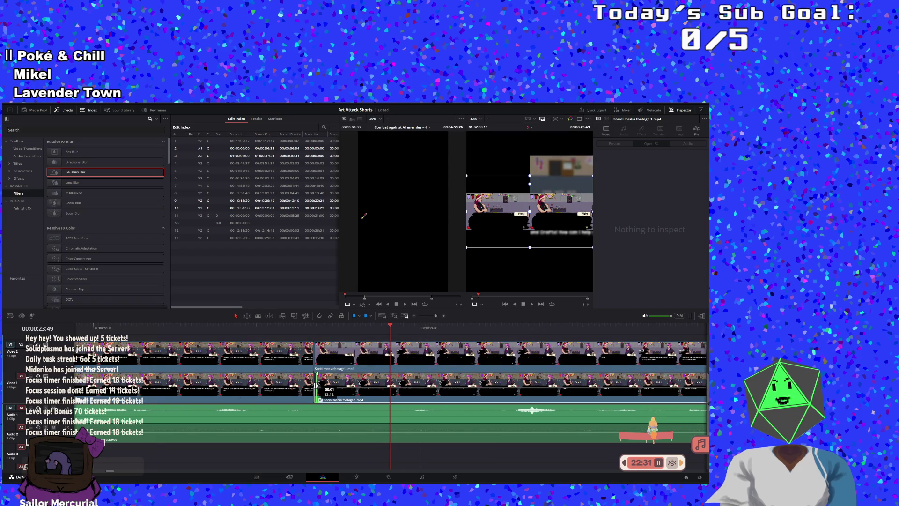
drag(316, 384, 315, 384)
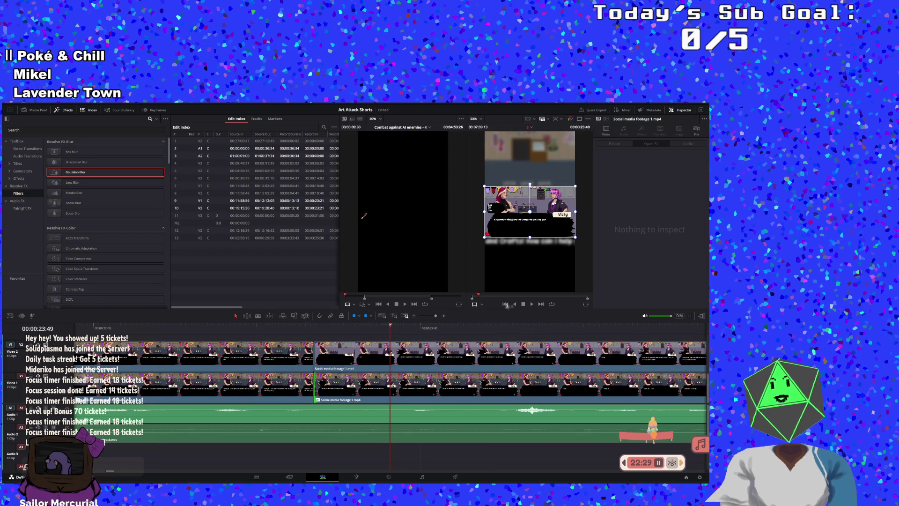
click(515, 304)
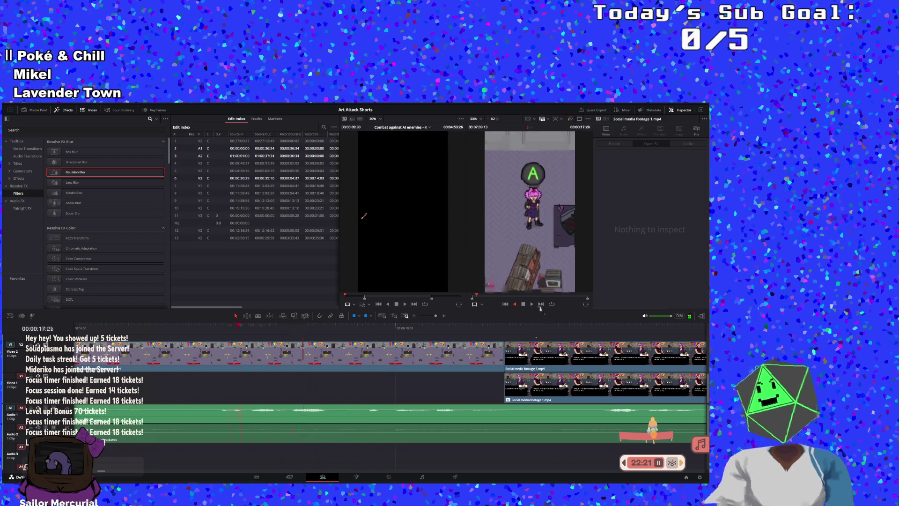
key(l)
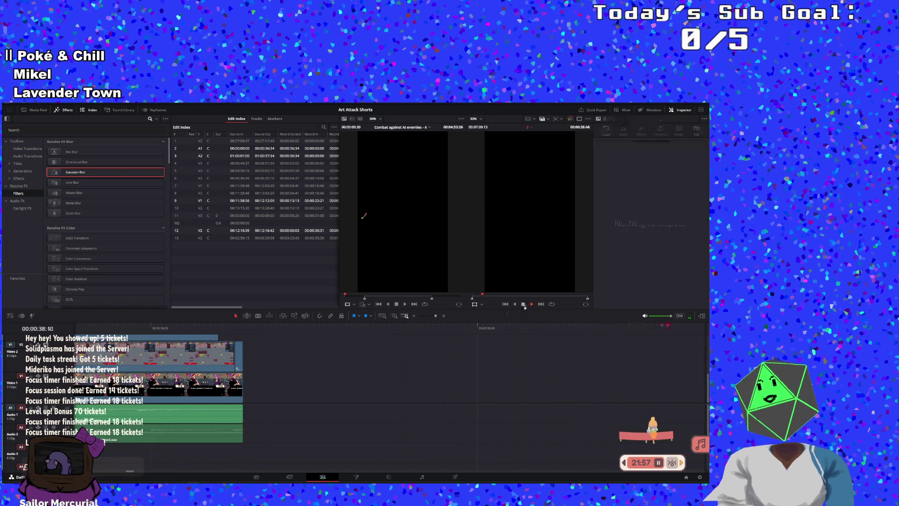
Step: Trim the end of the V2 overlay clip and play the new ending
drag(242, 356, 238, 357)
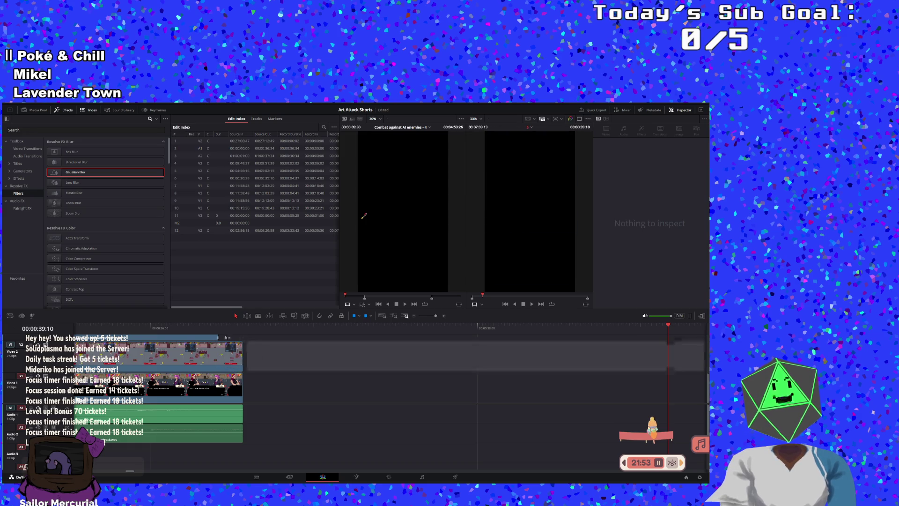
click(531, 304)
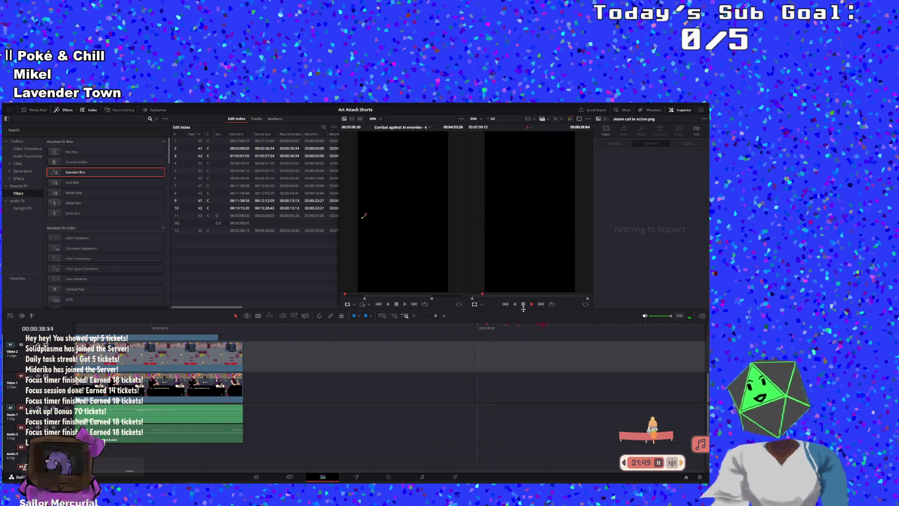
key(space)
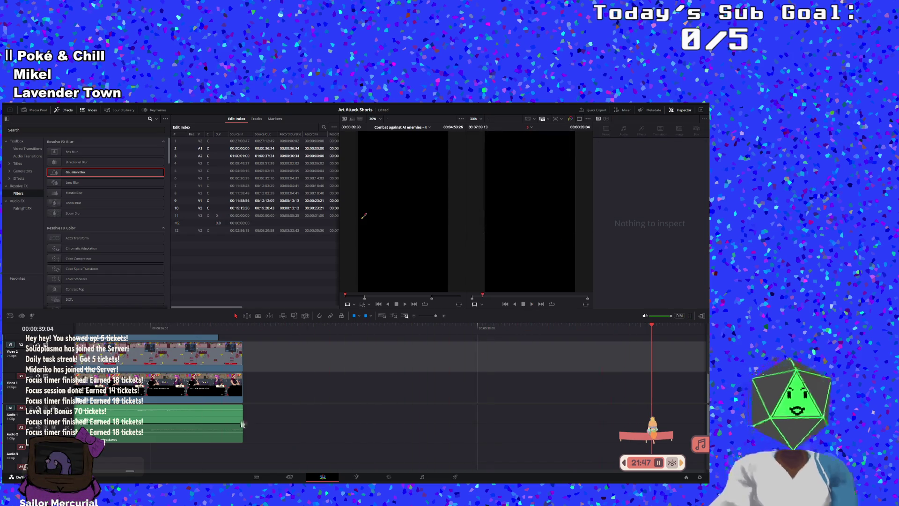
Step: Shorten the A2 audio clip's end to match, replay the edit, and return to the start
mouse_move(242, 425)
mouse_down()
mouse_move(229, 426)
mouse_move(238, 424)
mouse_up()
key(Up)
click(531, 306)
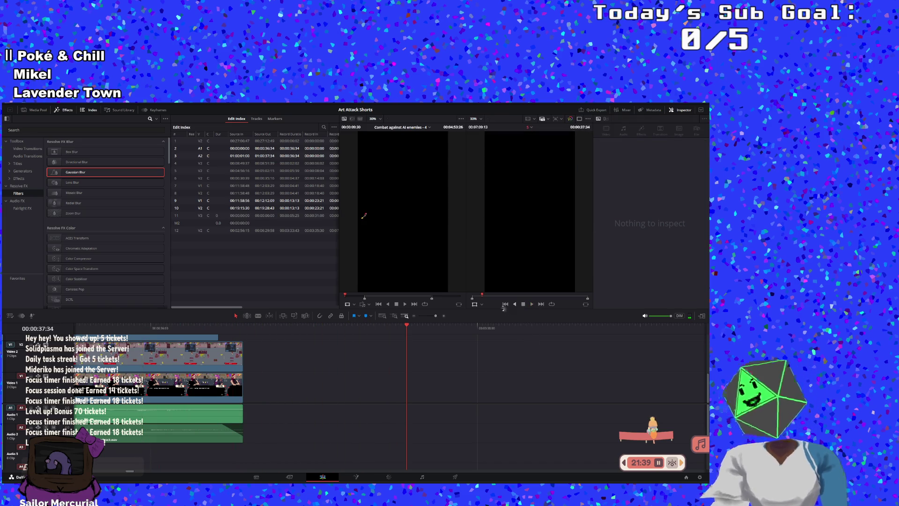
click(504, 306)
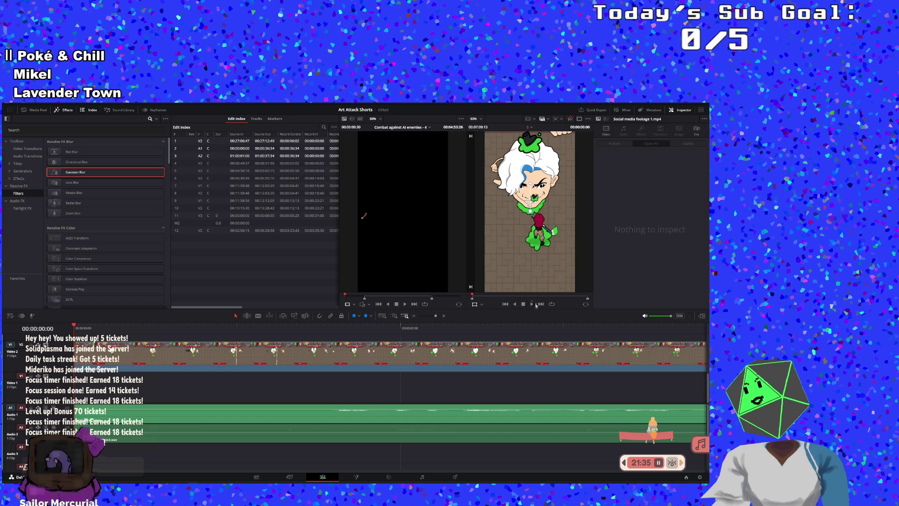
Step: Play the finished short through to the end, then make the game window fill the screen
click(531, 304)
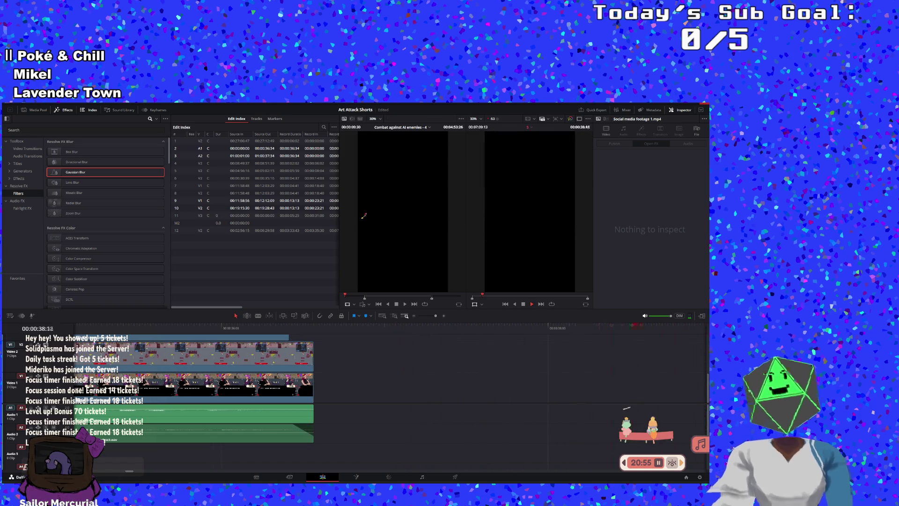
click(523, 305)
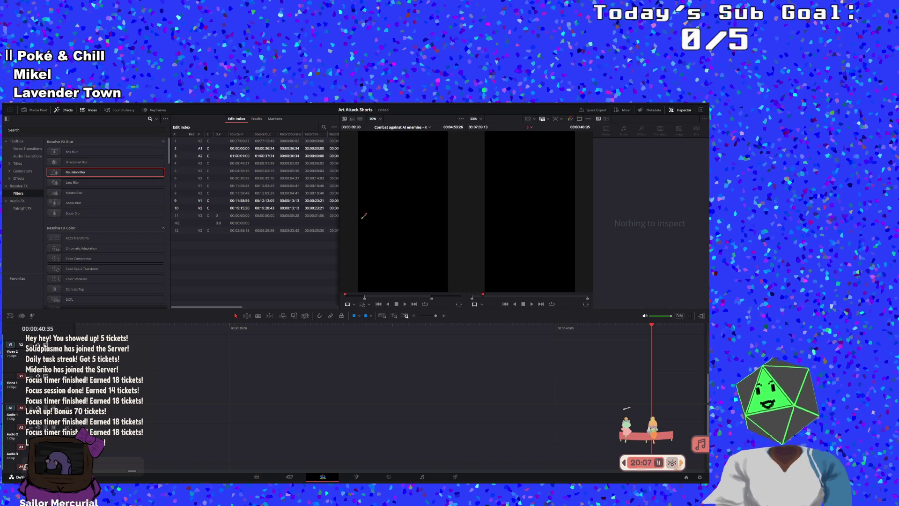
click(683, 463)
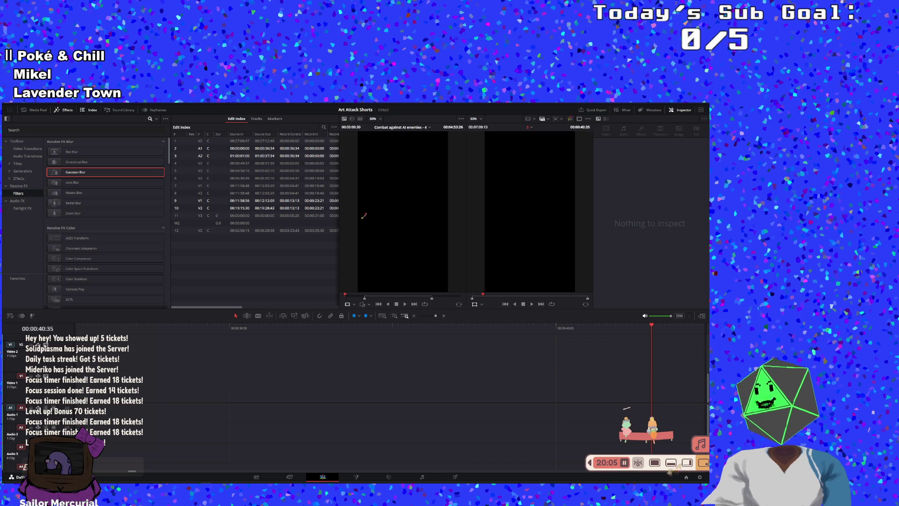
click(655, 464)
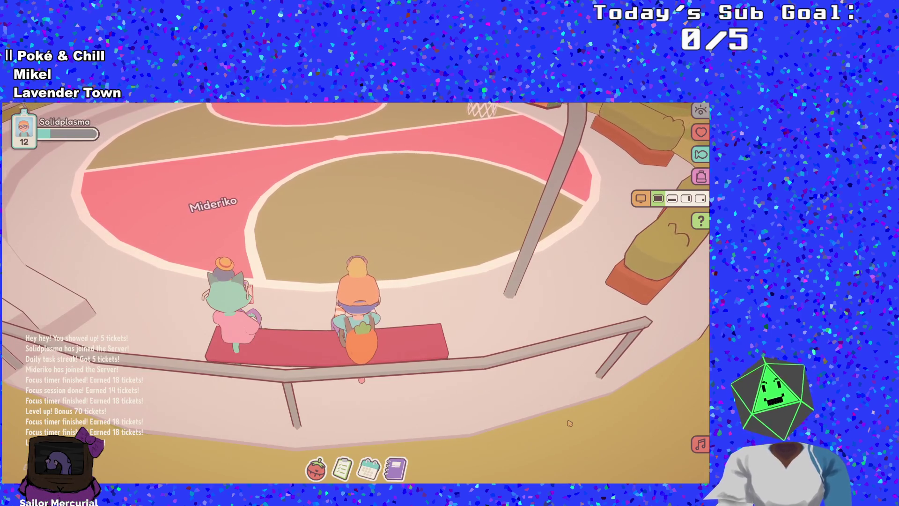
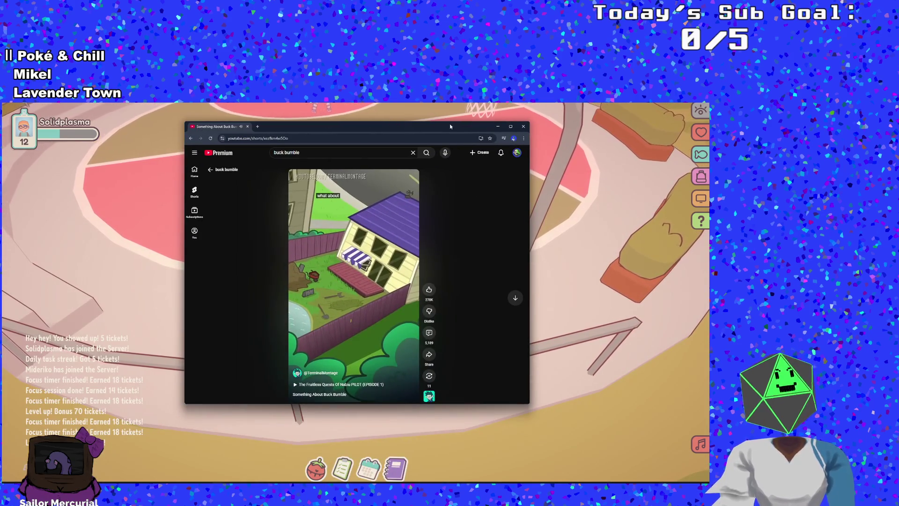
Step: Maximize the browser window and resume the Buck Bumble Short
click(510, 126)
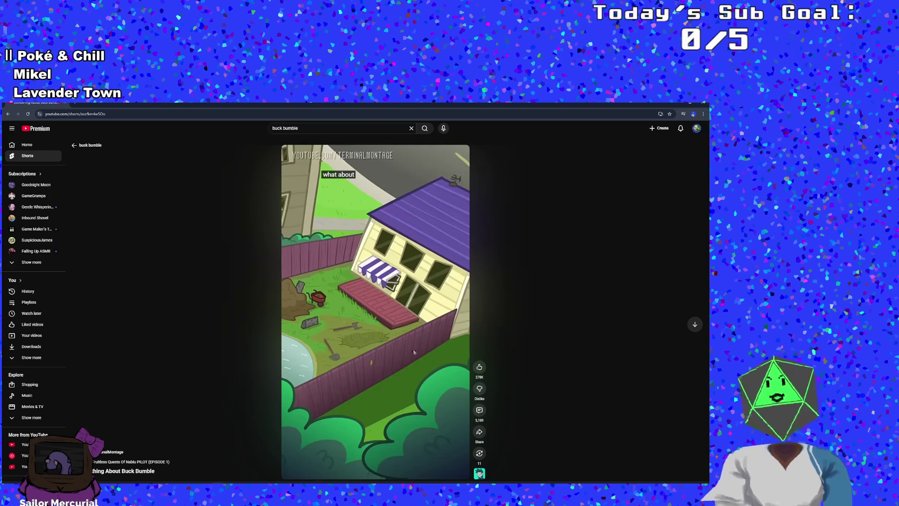
click(374, 344)
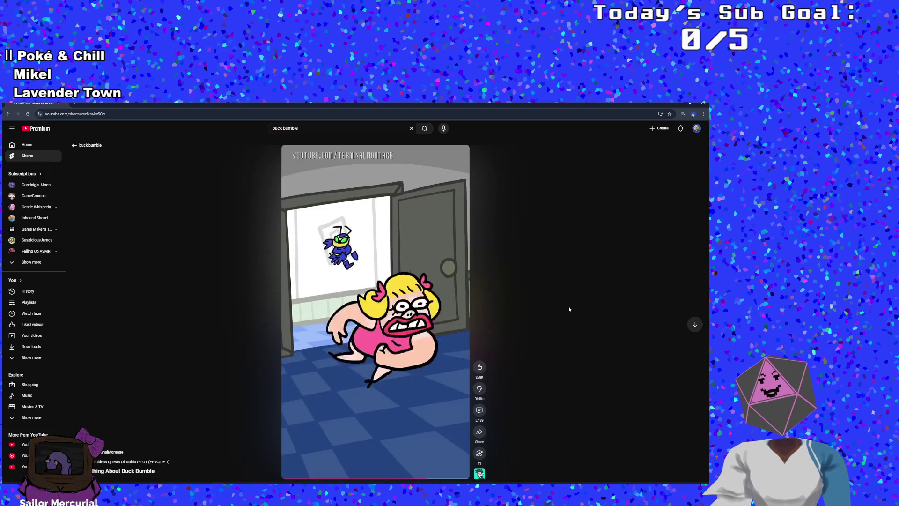
Step: Pause, resume and pause the Buck Bumble Short again, then start the focus timer countdown
key(space)
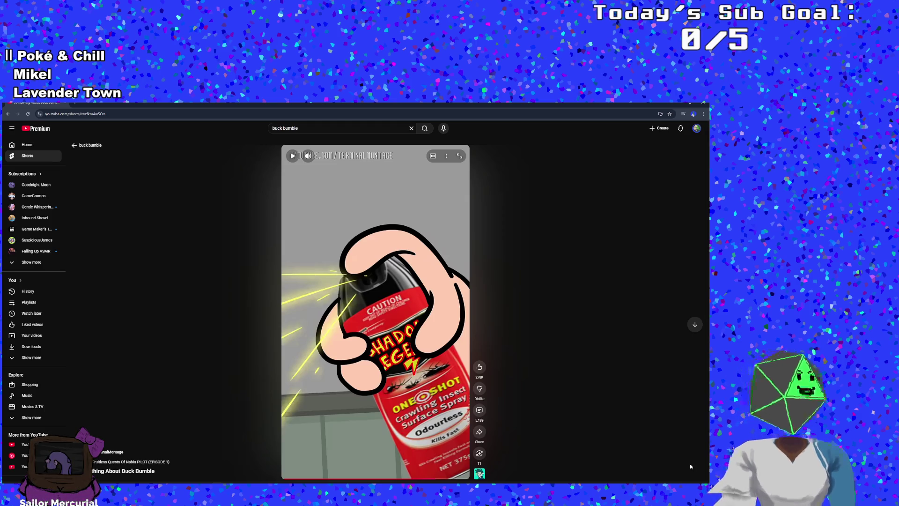
key(space)
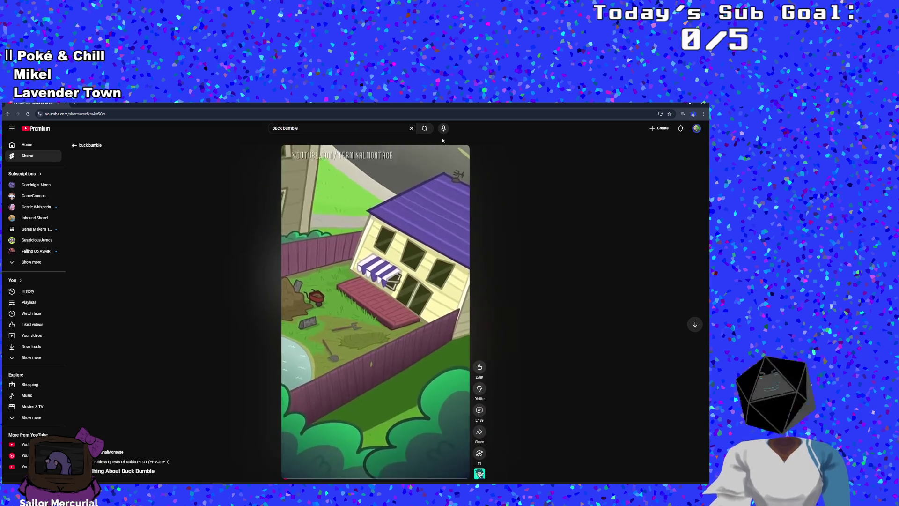
click(441, 240)
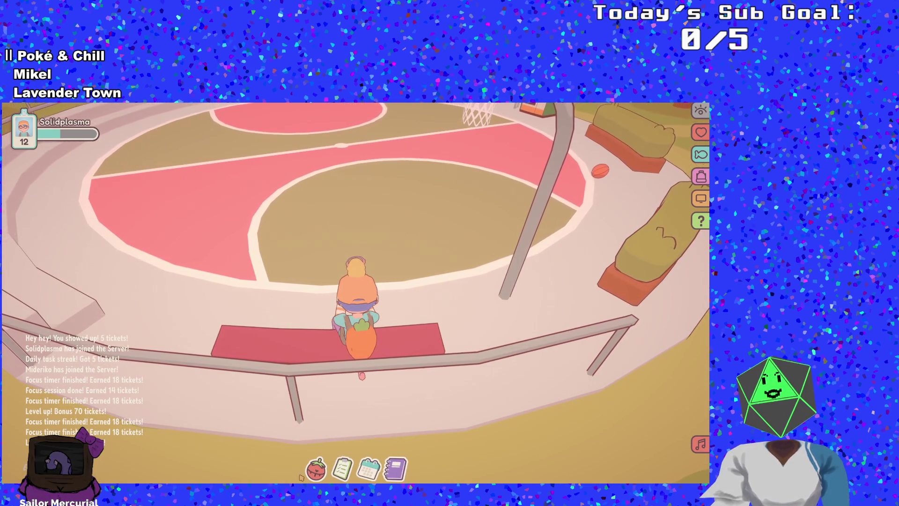
click(316, 468)
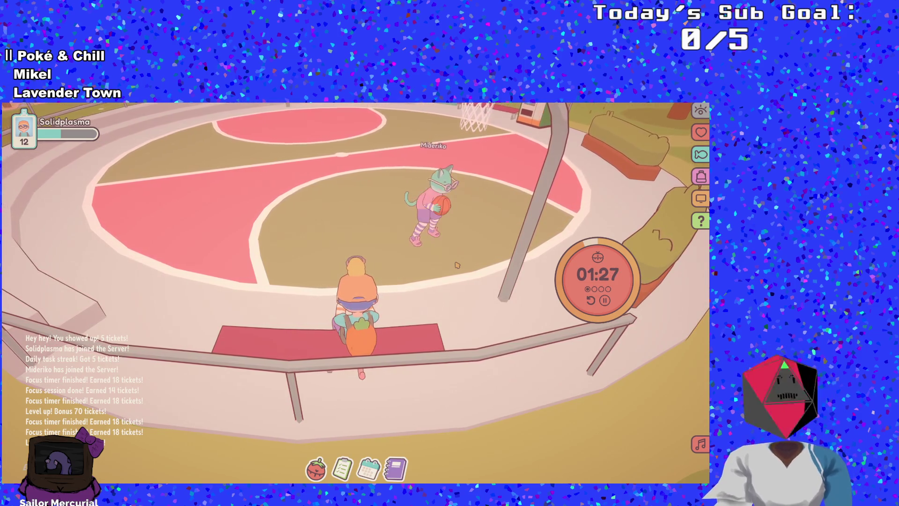
Step: Run the avatar from the bench around the basketball court, swinging the camera back to the hoop
key(d)
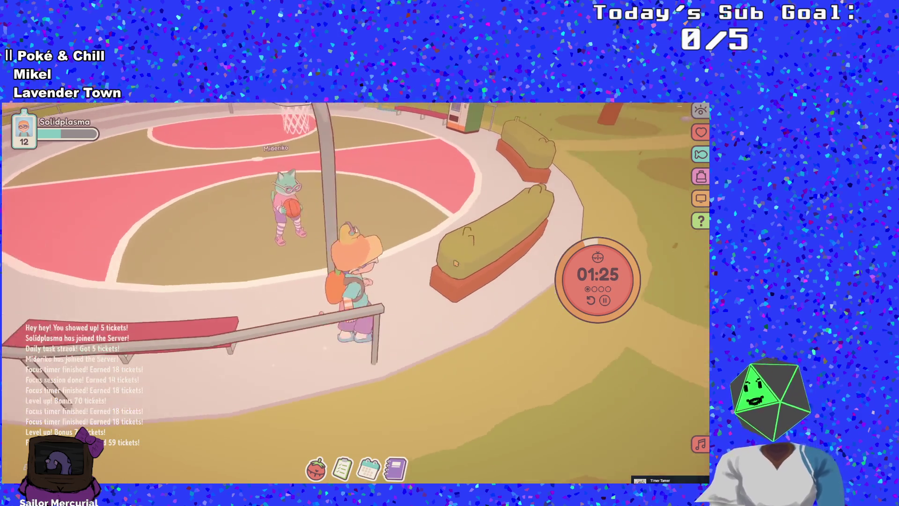
key(w)
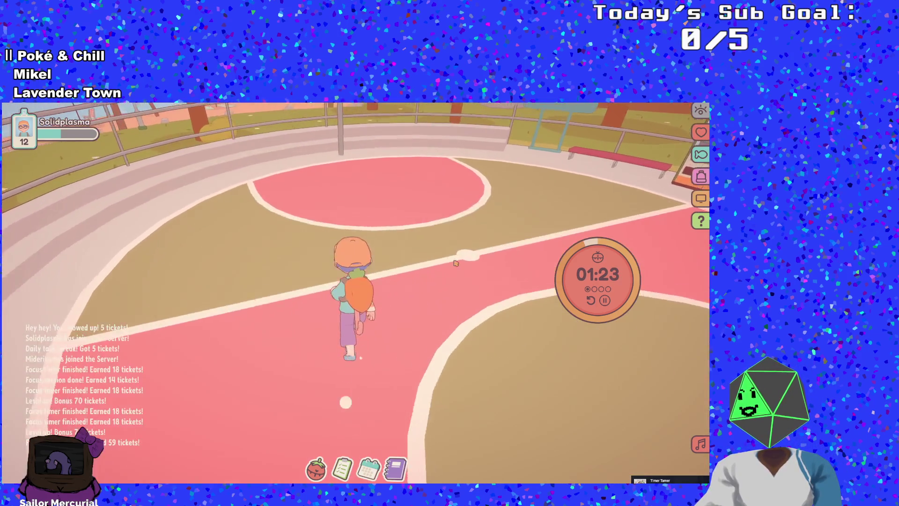
key(w)
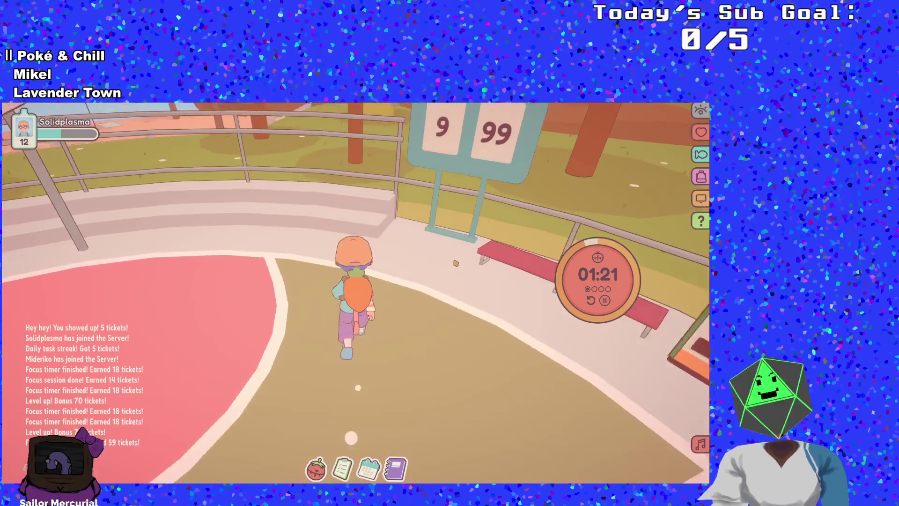
key(d)
key(a)
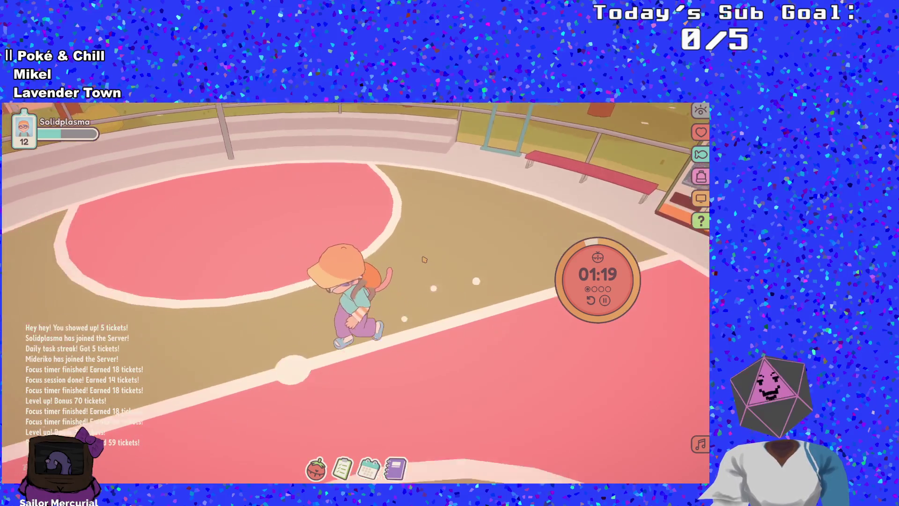
key(w)
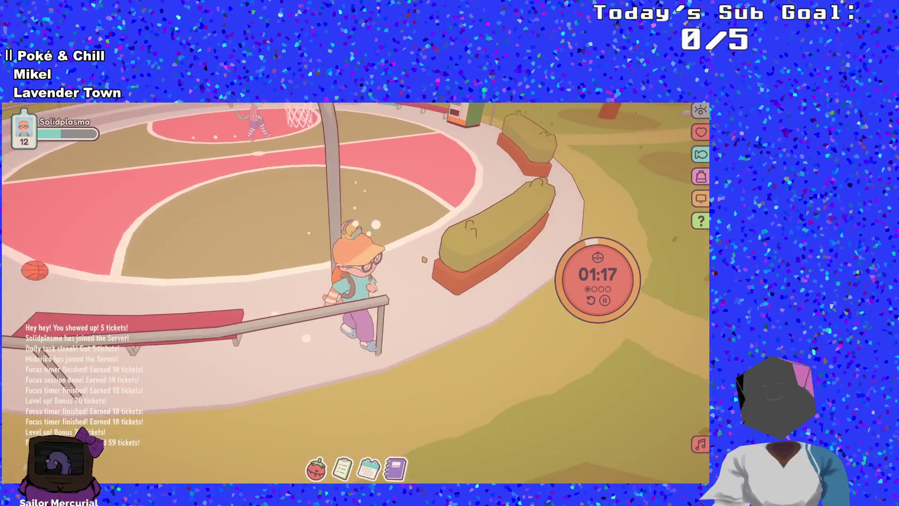
key(w)
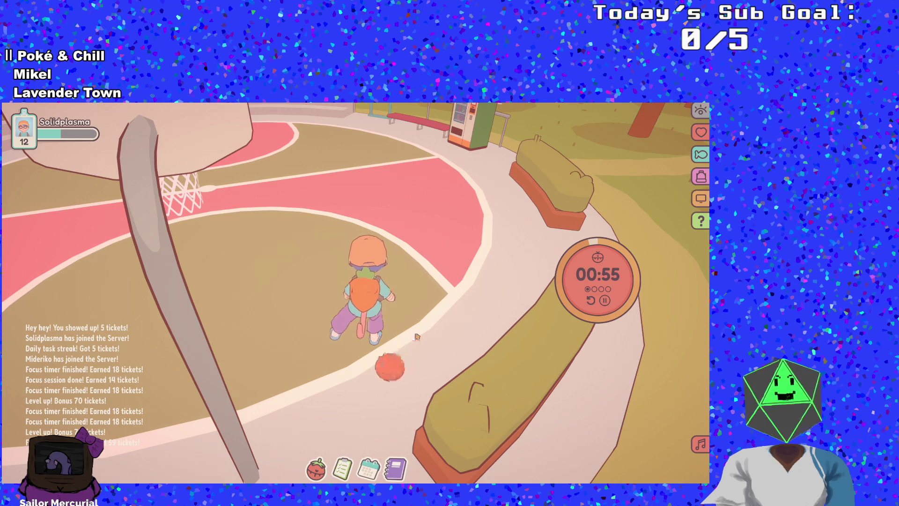
key(q)
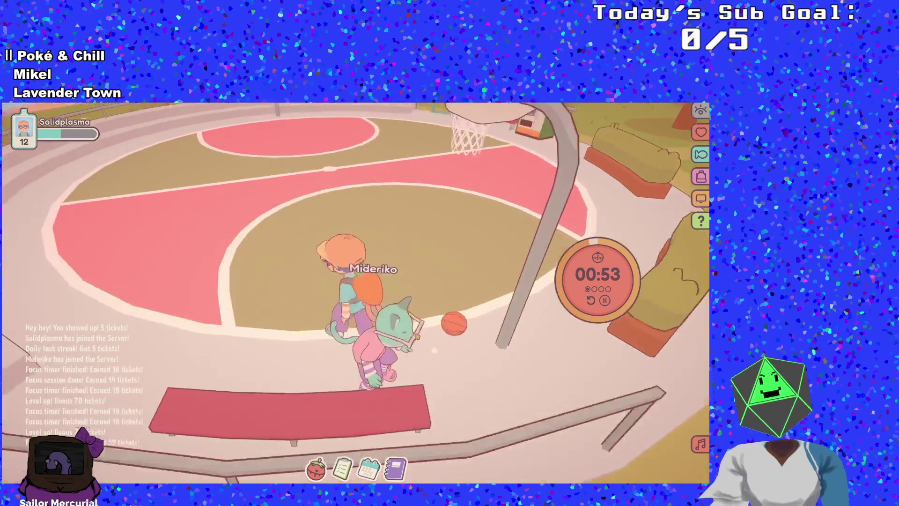
key(q)
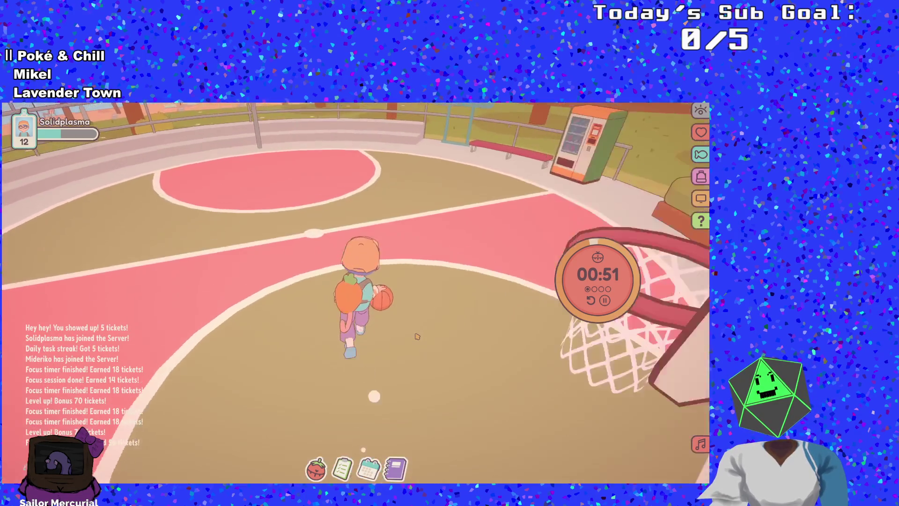
key(q)
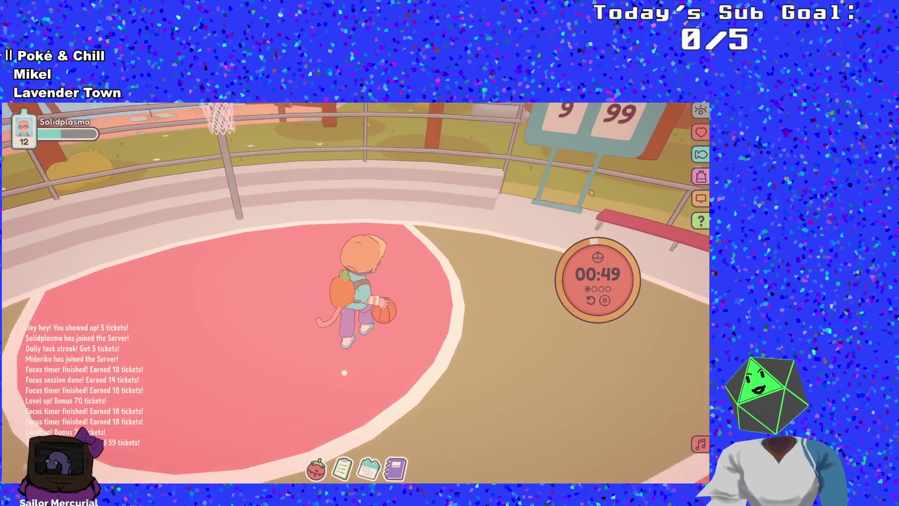
key(q)
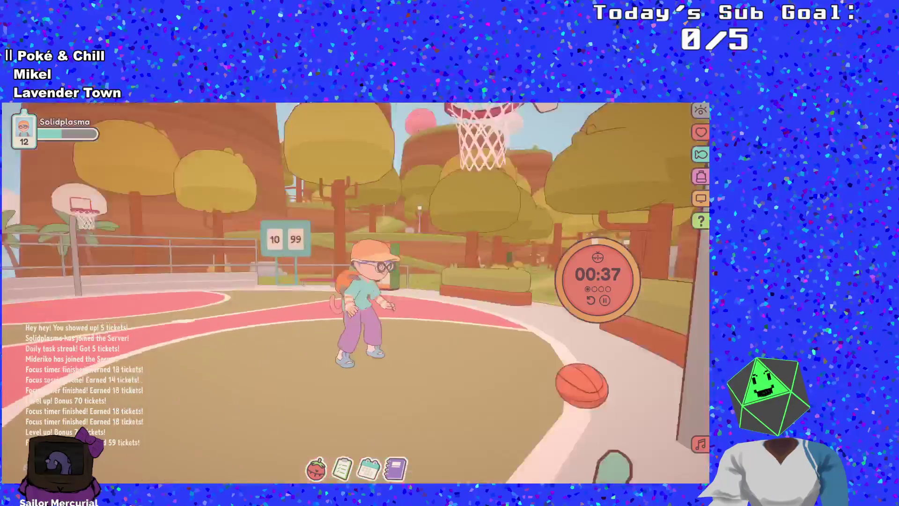
Step: Carry the basketball across the court toward the far hoop and line up a shot
key(w)
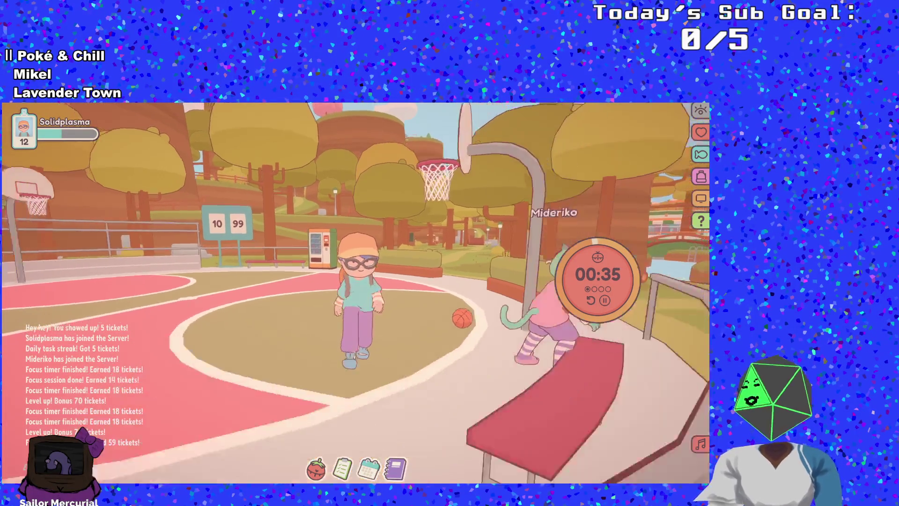
key(a)
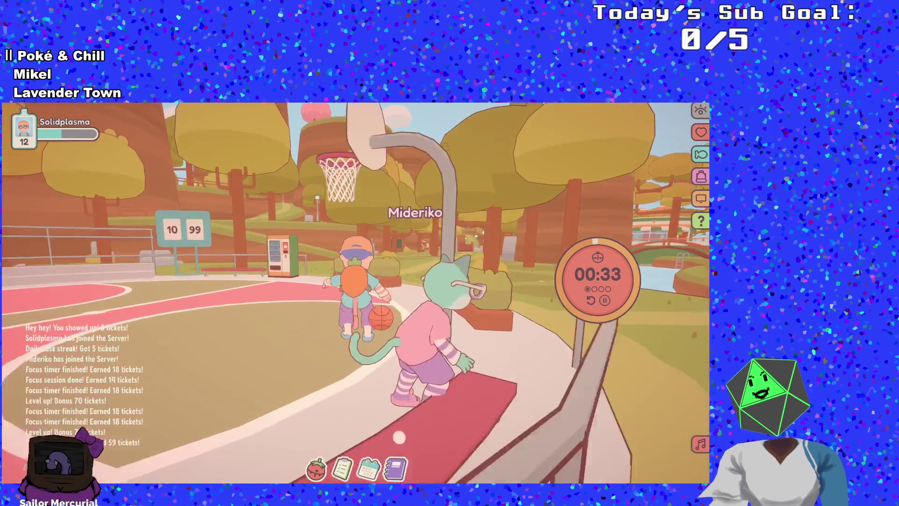
key(d)
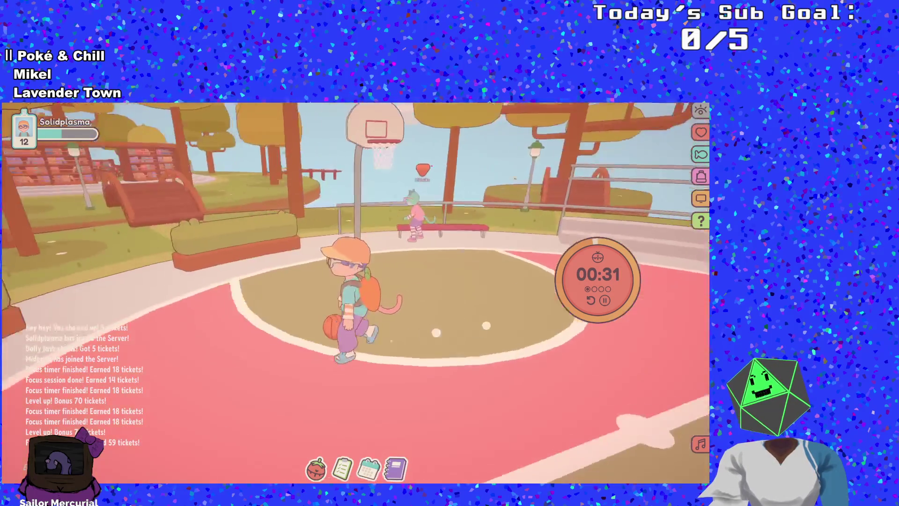
key(w)
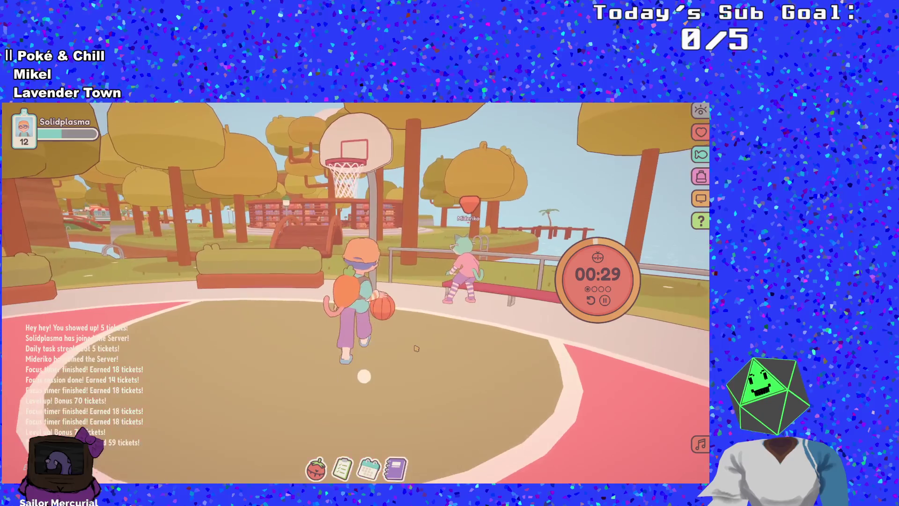
key(a)
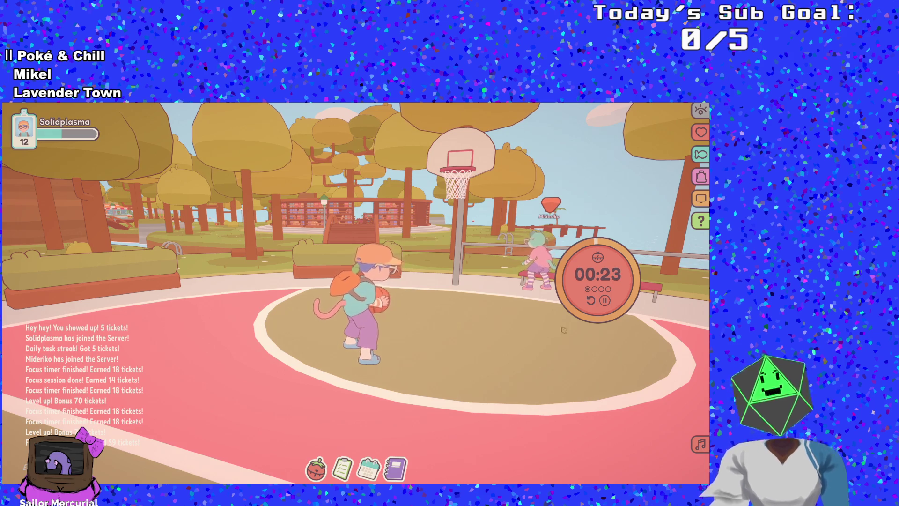
key(space)
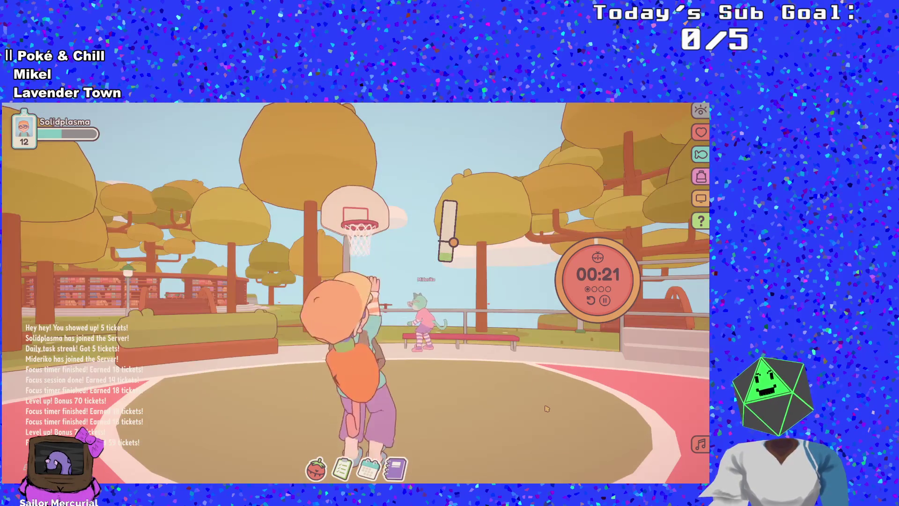
Step: Bring up the pause menu and briefly check the server player list
key(Escape)
key(Escape)
key(Tab)
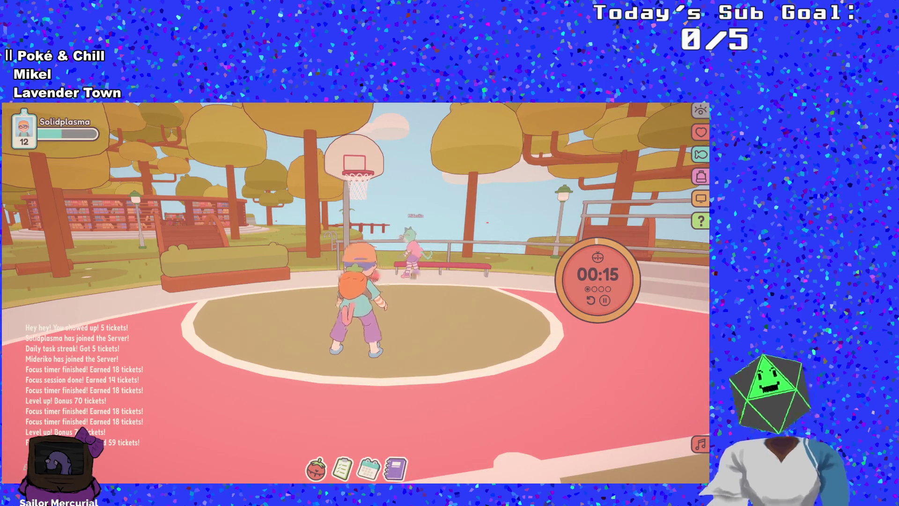
key(Tab)
key(Escape)
key(Escape)
key(Escape)
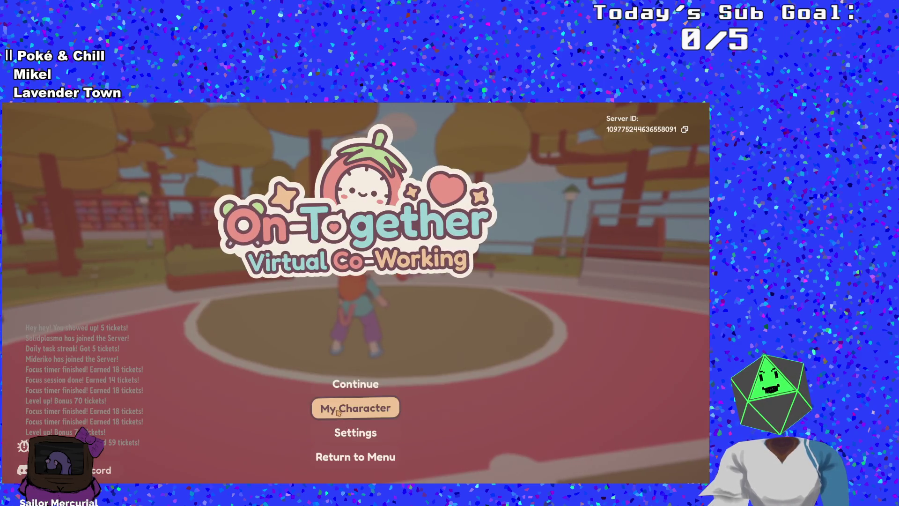
Step: Try Bunnyum as the pet, switch back to the ChiXP chick, and resume the game
click(355, 407)
click(468, 166)
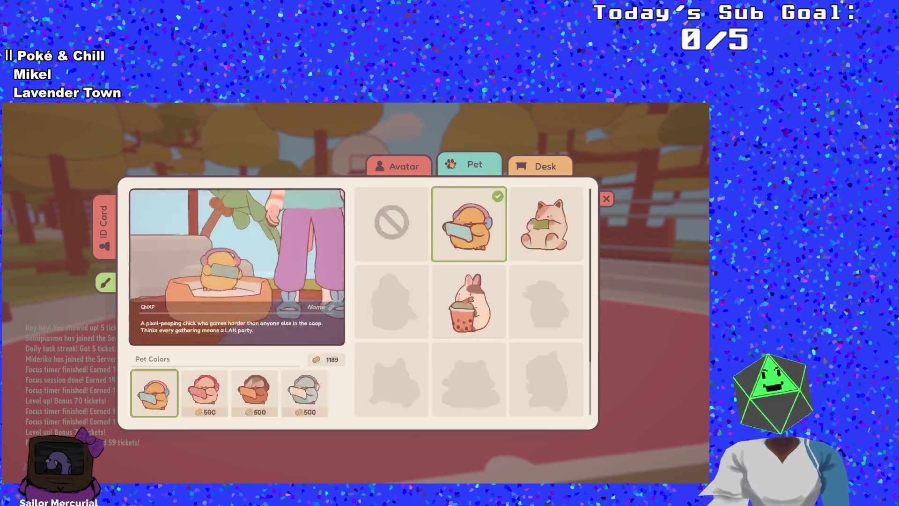
click(468, 300)
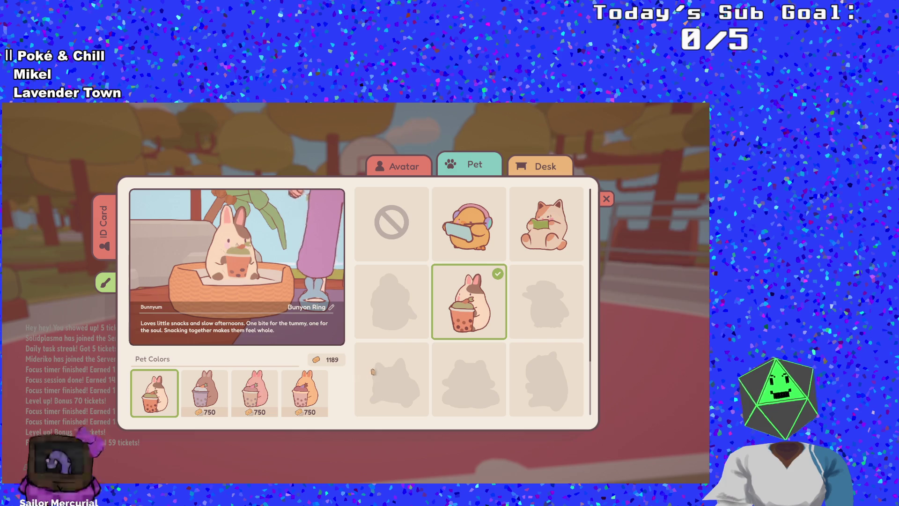
click(481, 235)
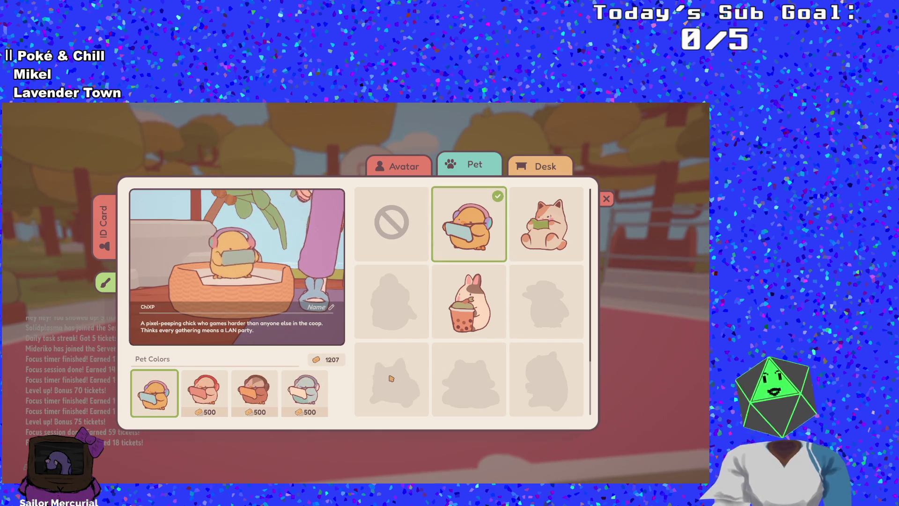
click(606, 199)
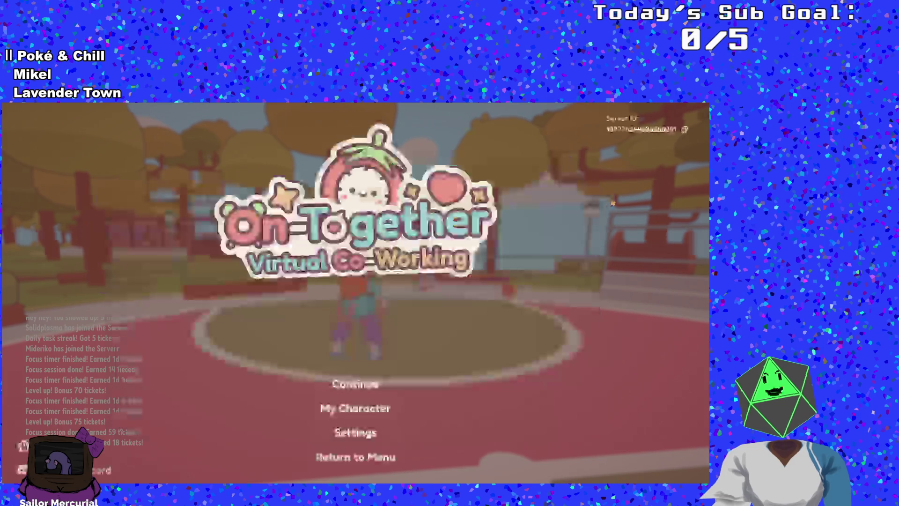
click(392, 383)
Step: Orbit the camera and walk the avatar to the railing, back, and left across the court
mouse_move(418, 381)
mouse_down()
mouse_move(196, 398)
mouse_move(418, 381)
mouse_up()
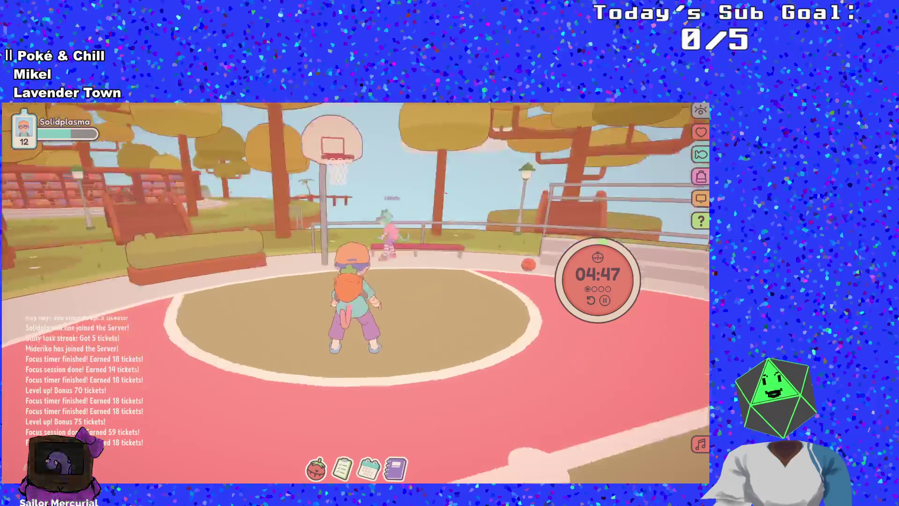
key(w)
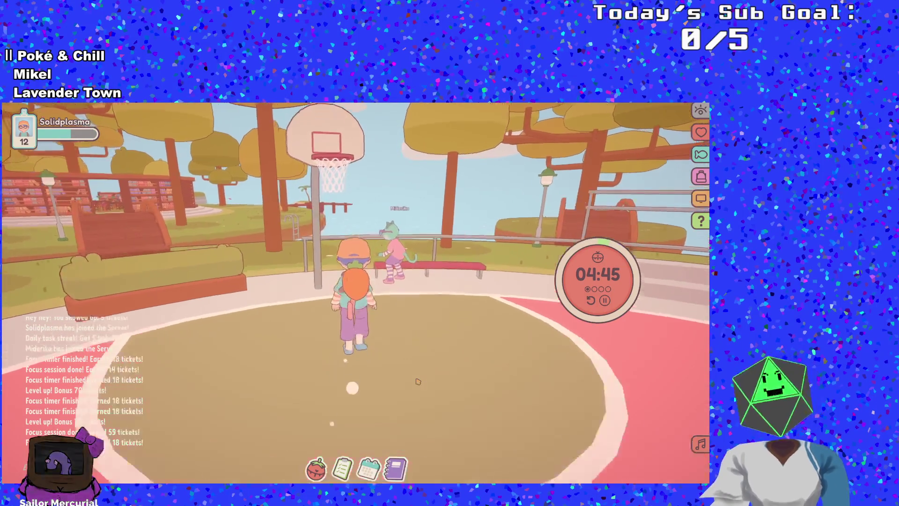
key(s)
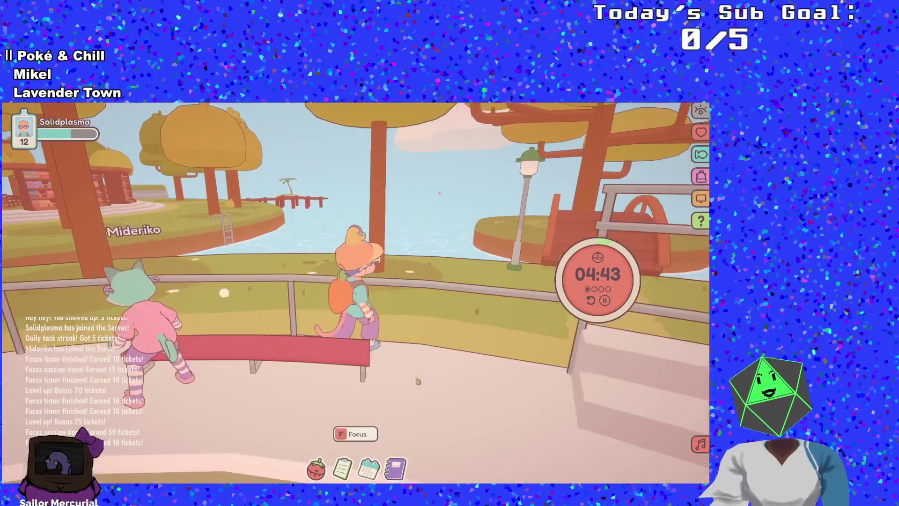
key(a)
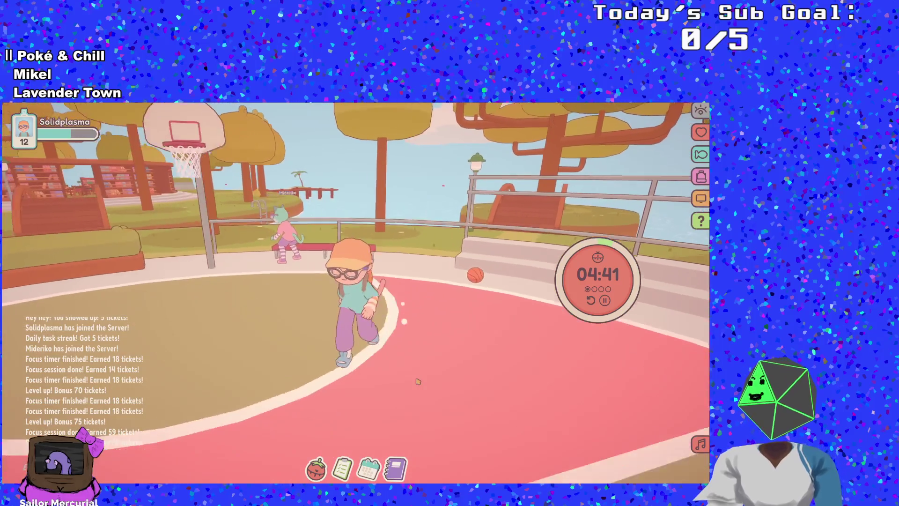
Step: Toggle the player list and journal panel, then open the pause menu
key(Escape)
key(Escape)
key(Tab)
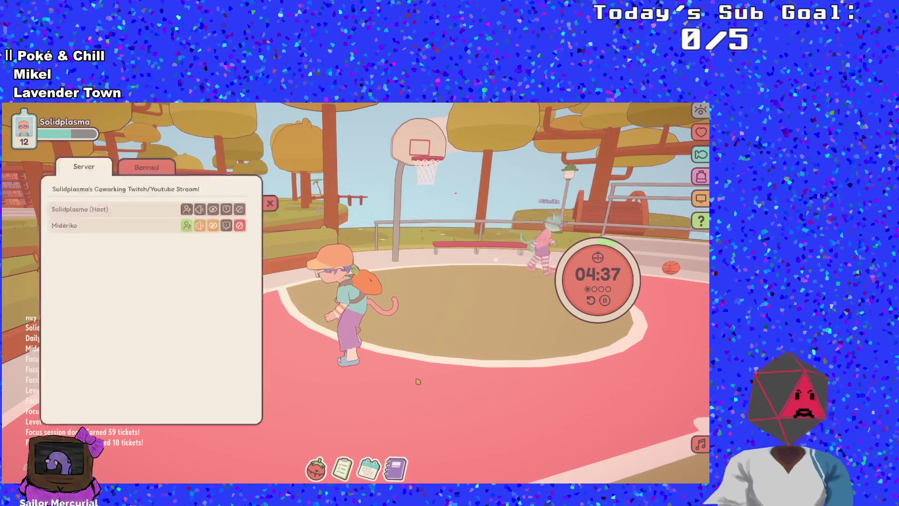
key(Tab)
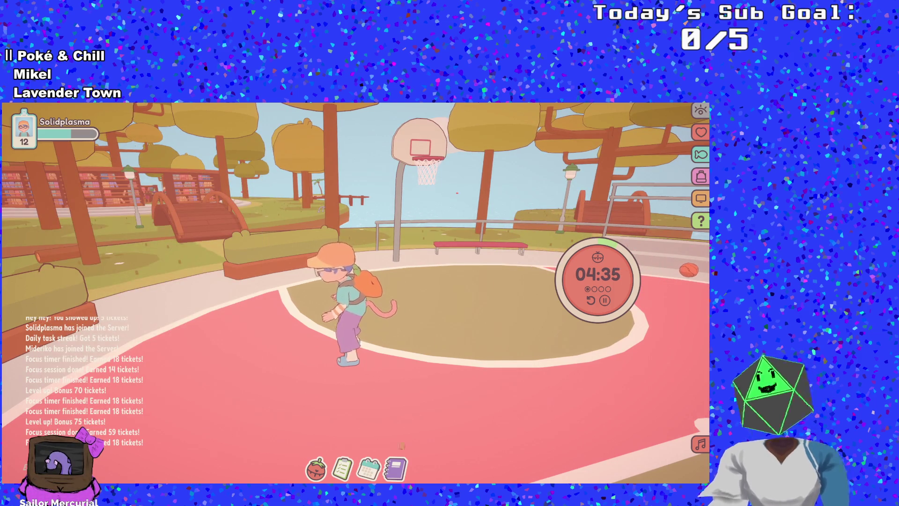
click(395, 468)
click(661, 188)
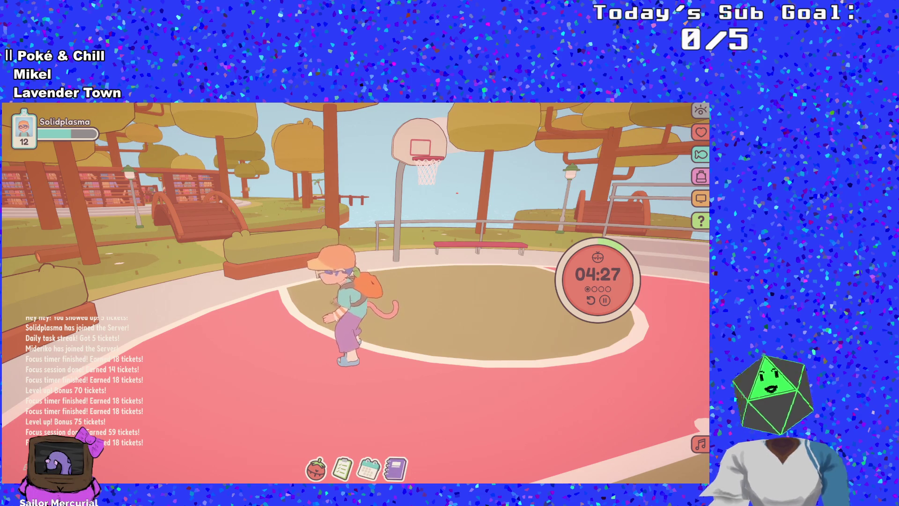
key(Escape)
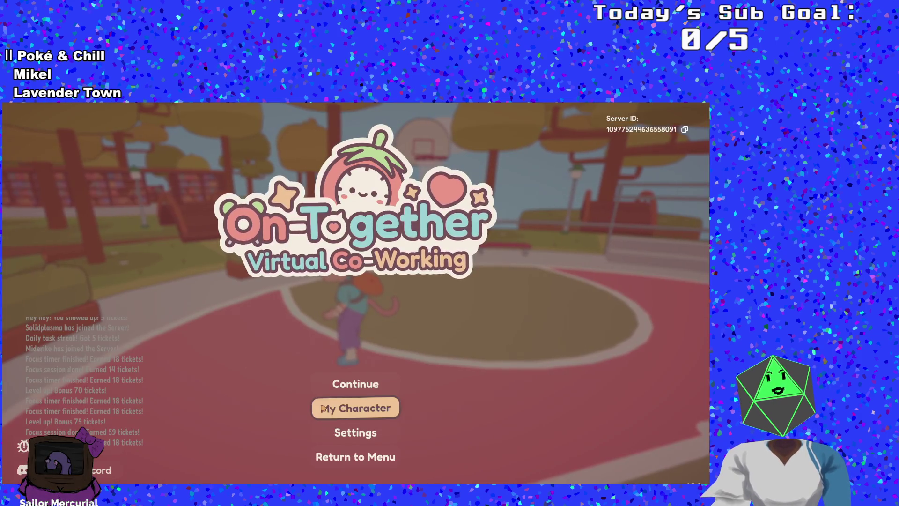
Step: Open the avatar's Outfit > Hats shop and scroll through the hat grid
click(325, 409)
click(398, 165)
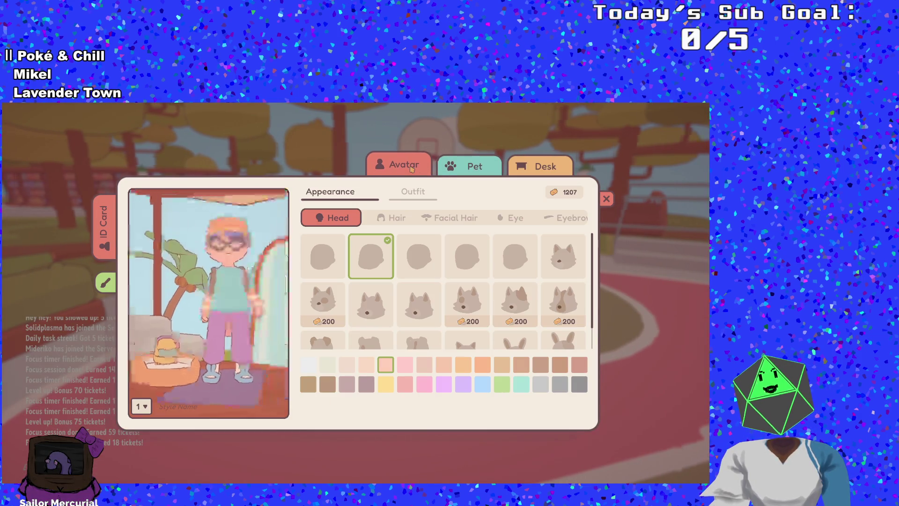
click(413, 191)
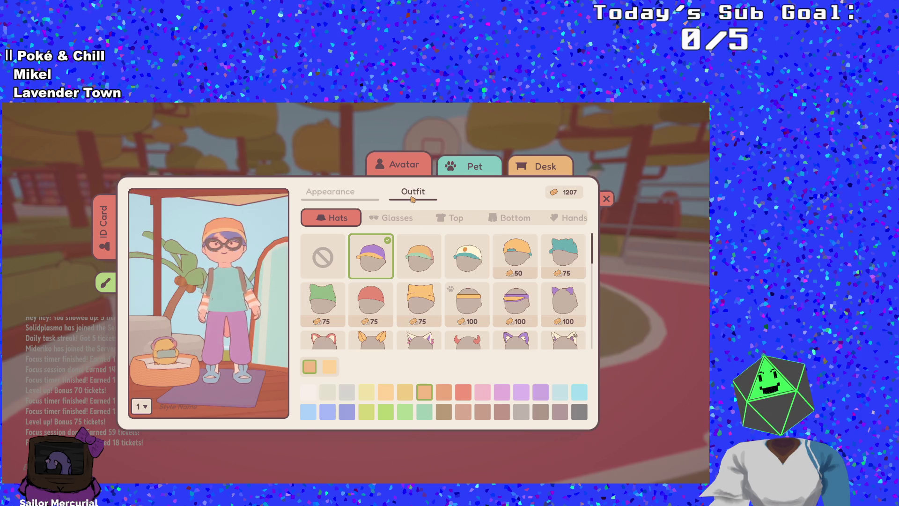
scroll(440, 303, down, 2)
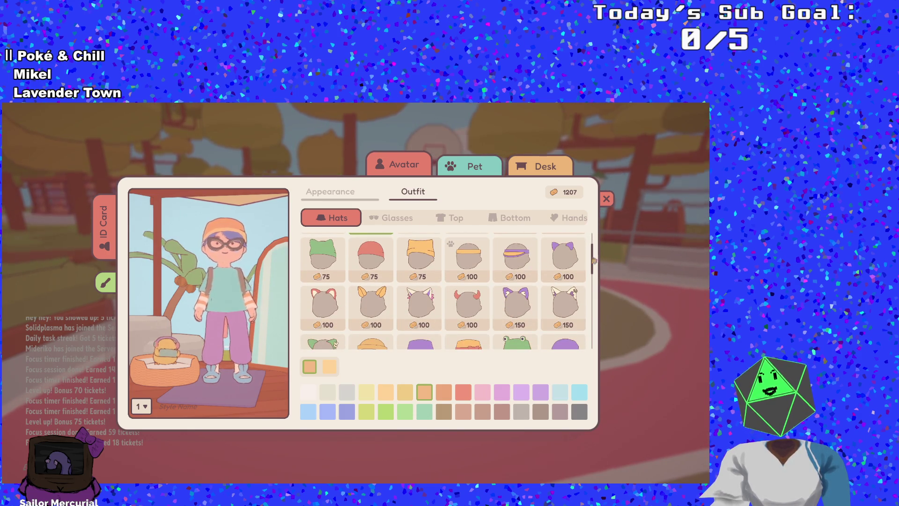
mouse_move(532, 225)
mouse_down()
mouse_move(374, 221)
mouse_move(175, 234)
mouse_move(609, 230)
mouse_up()
scroll(390, 273, down, 2)
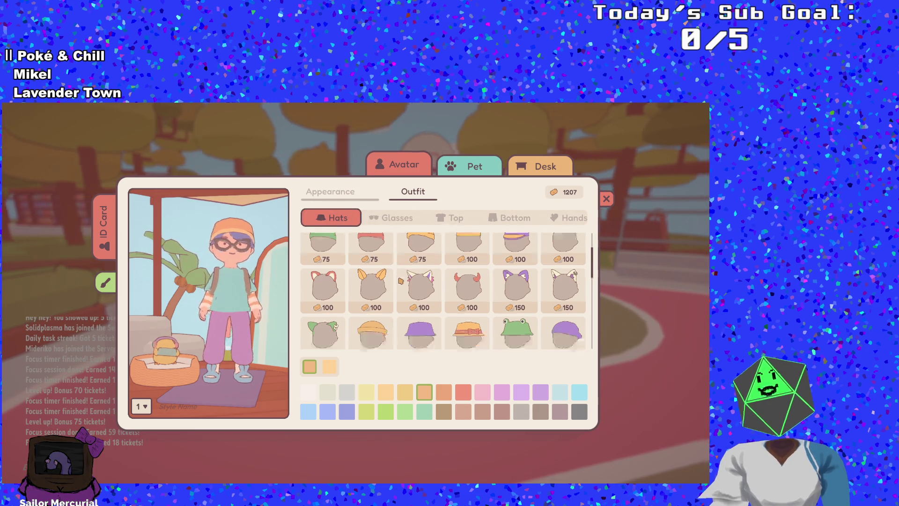
Step: Preview the orange 200-ticket bucket hat on the avatar and scroll through the remaining hats
click(466, 320)
scroll(467, 320, down, 1)
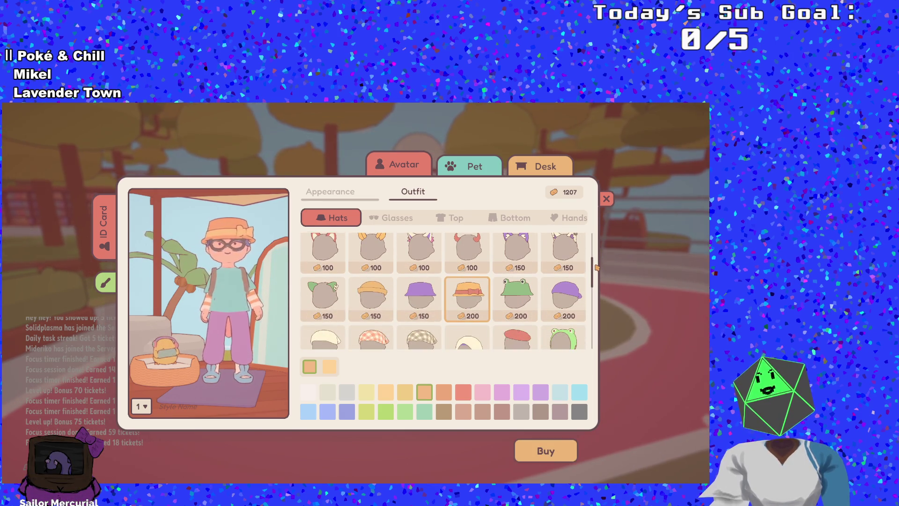
drag(593, 268, 596, 342)
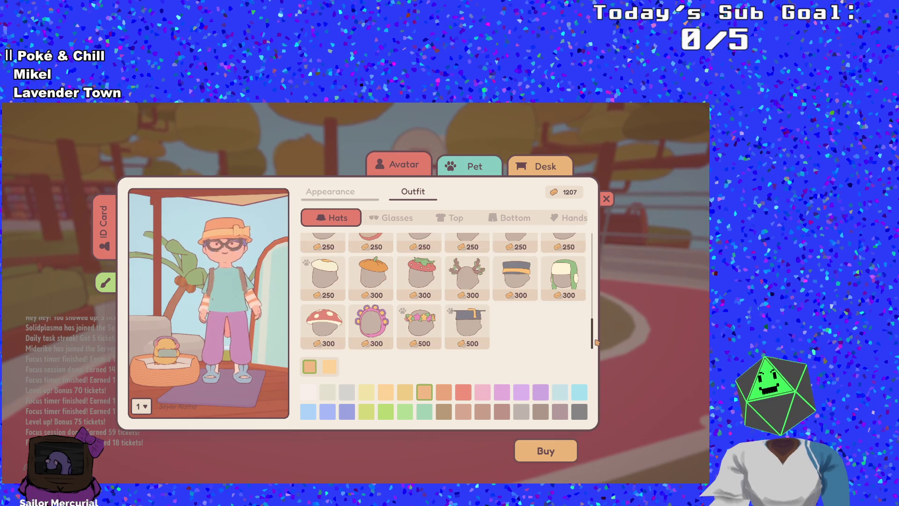
mouse_move(463, 323)
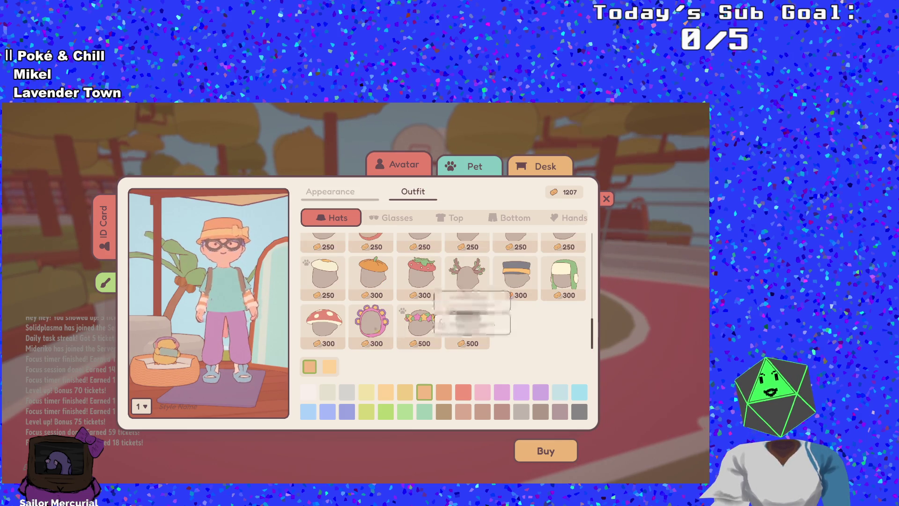
scroll(463, 323, up, 1)
scroll(463, 323, up, 1)
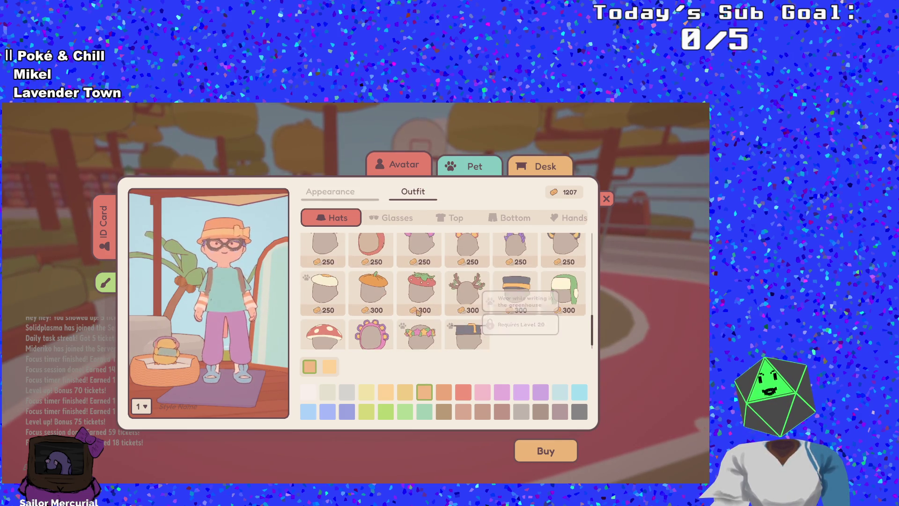
mouse_move(323, 288)
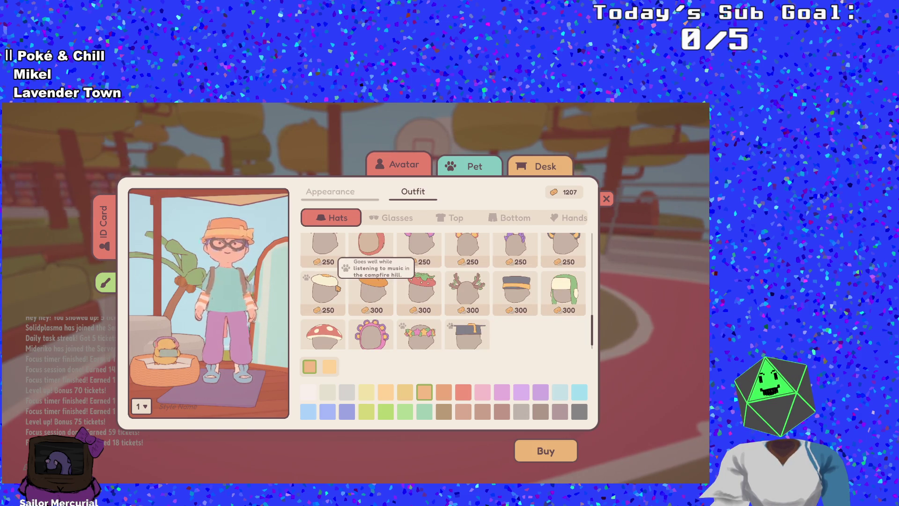